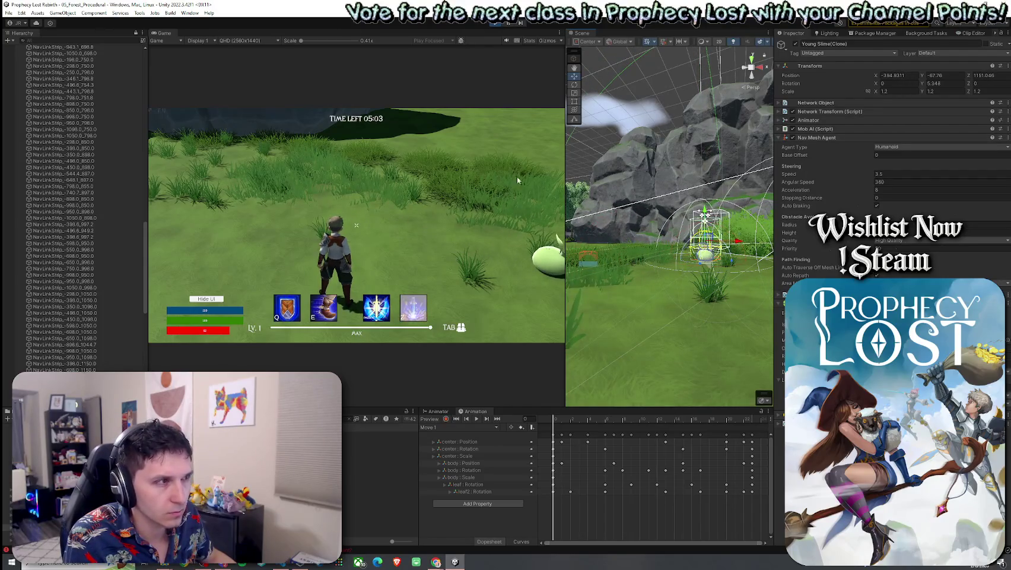
Check the terrain under the slime and the agent type settings, then reselect the Young Slime
click(677, 292)
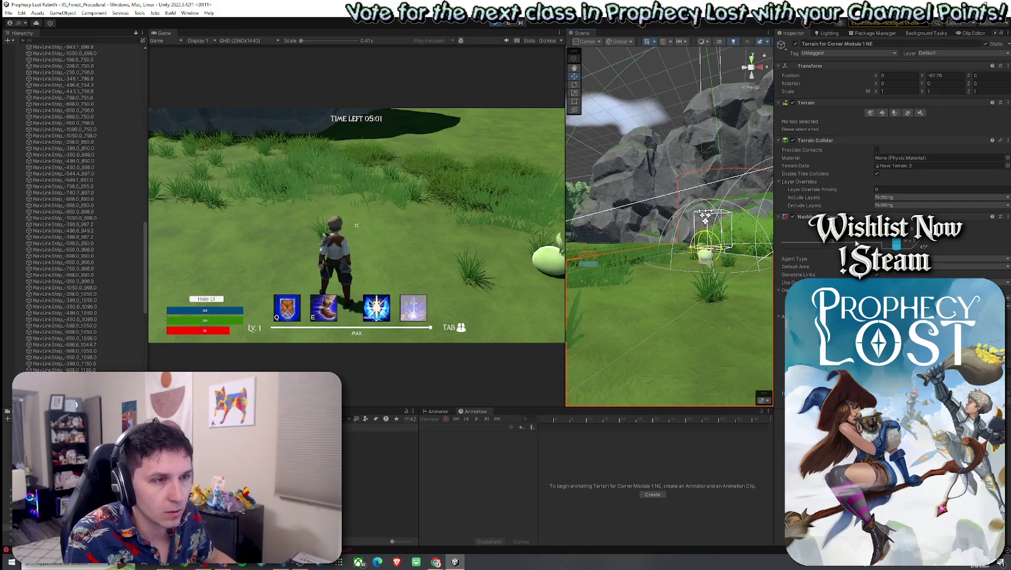
click(895, 274)
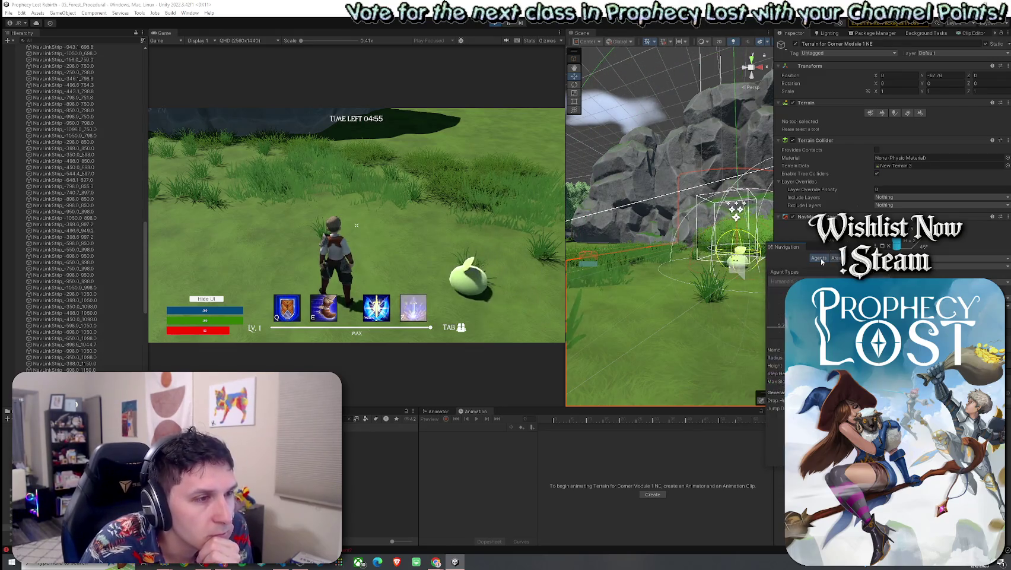
click(585, 297)
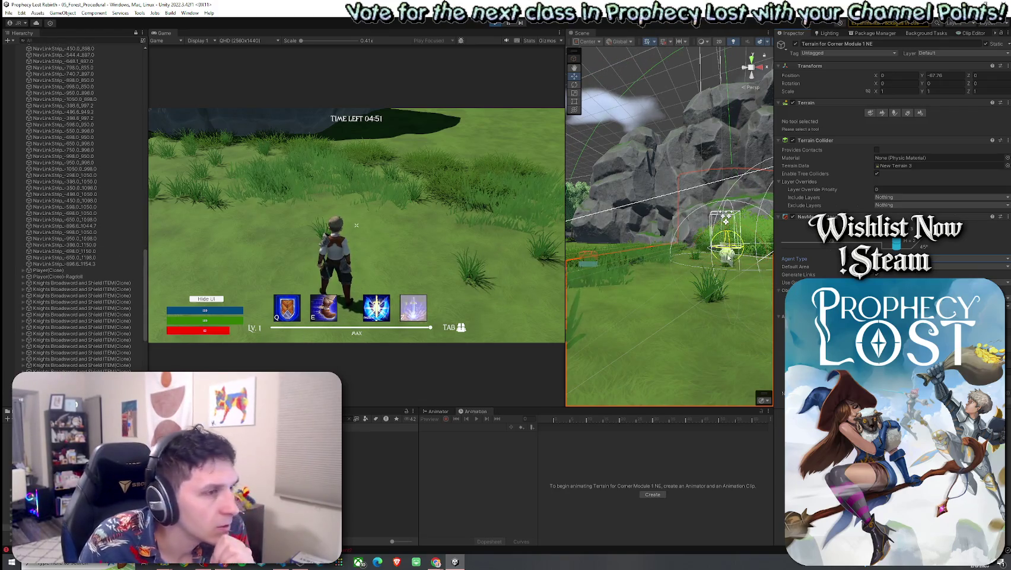
click(731, 258)
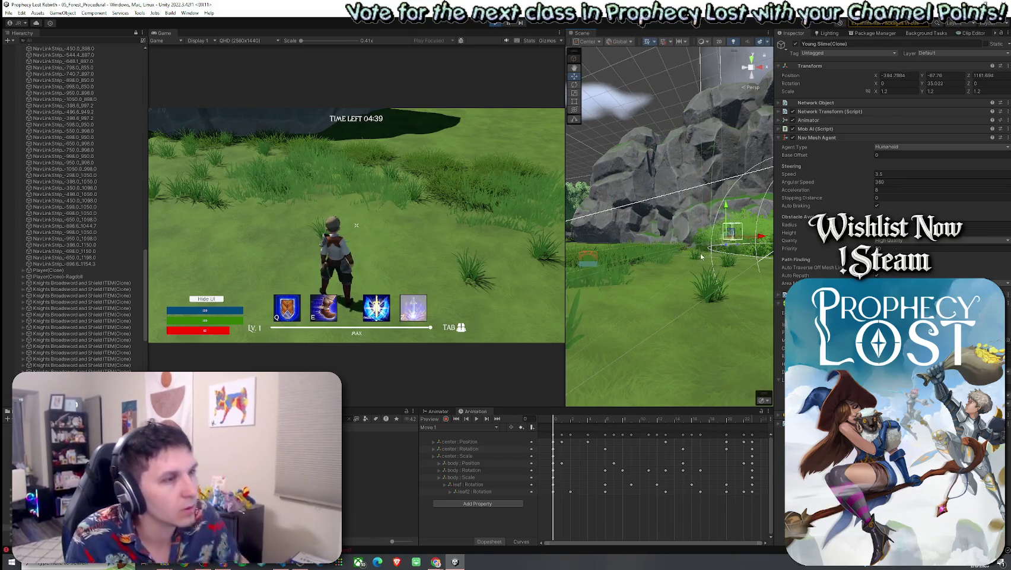
Run the character forward toward the rocks in play mode
key(w)
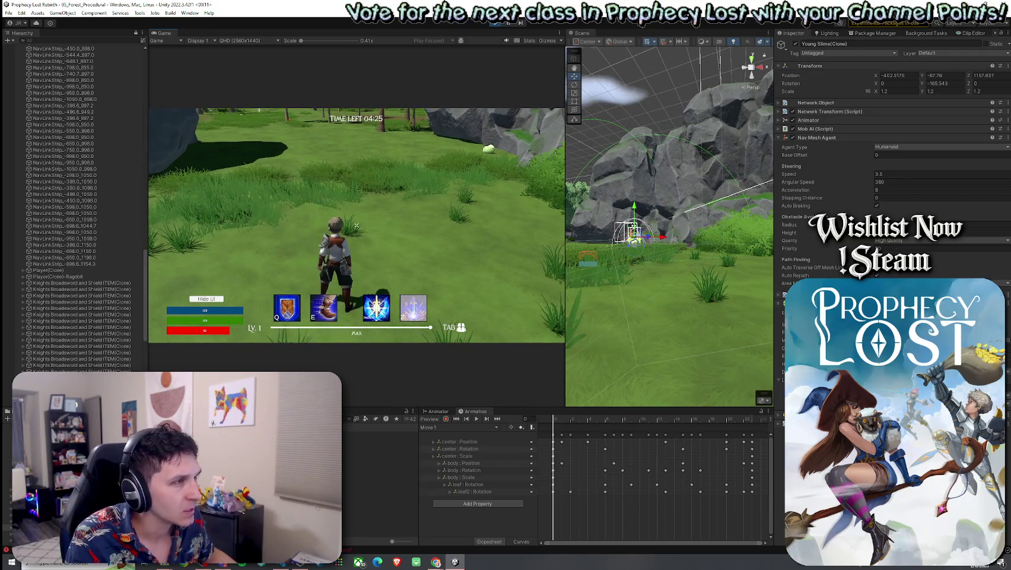
key(w)
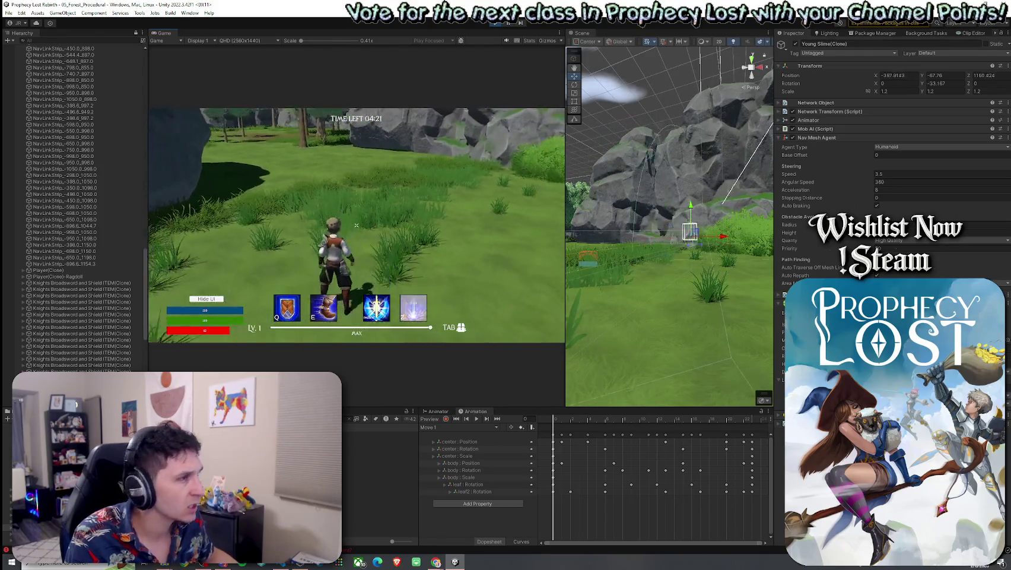
key(super)
Frame the Young Slime and select nav link NavLinkStrip_-398.0_1150.0 on its path
mouse_move(667, 271)
mouse_down()
mouse_move(623, 254)
mouse_move(641, 309)
mouse_up()
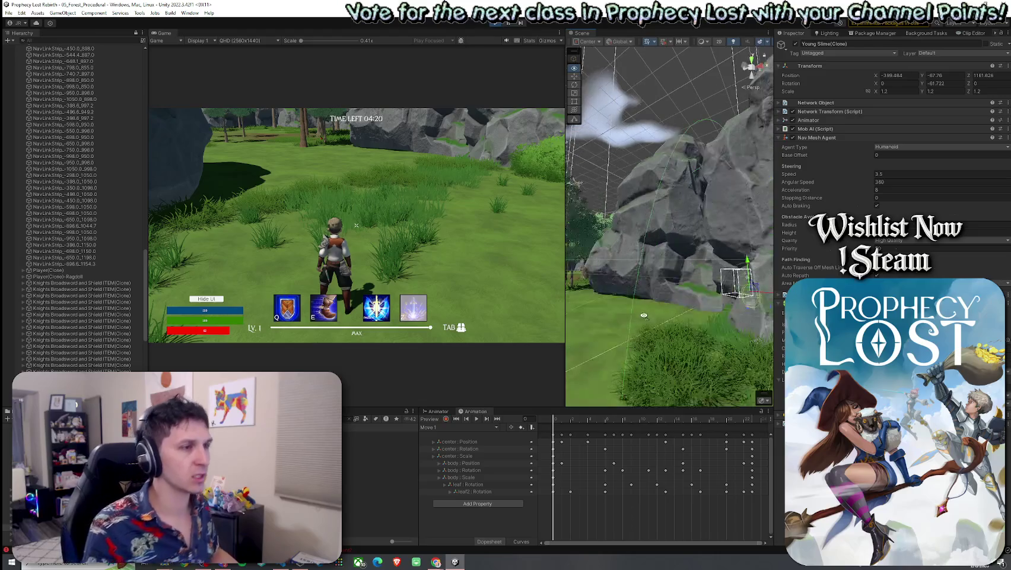
mouse_move(645, 356)
mouse_down()
mouse_move(682, 341)
mouse_move(670, 305)
mouse_move(568, 306)
mouse_up()
key(f)
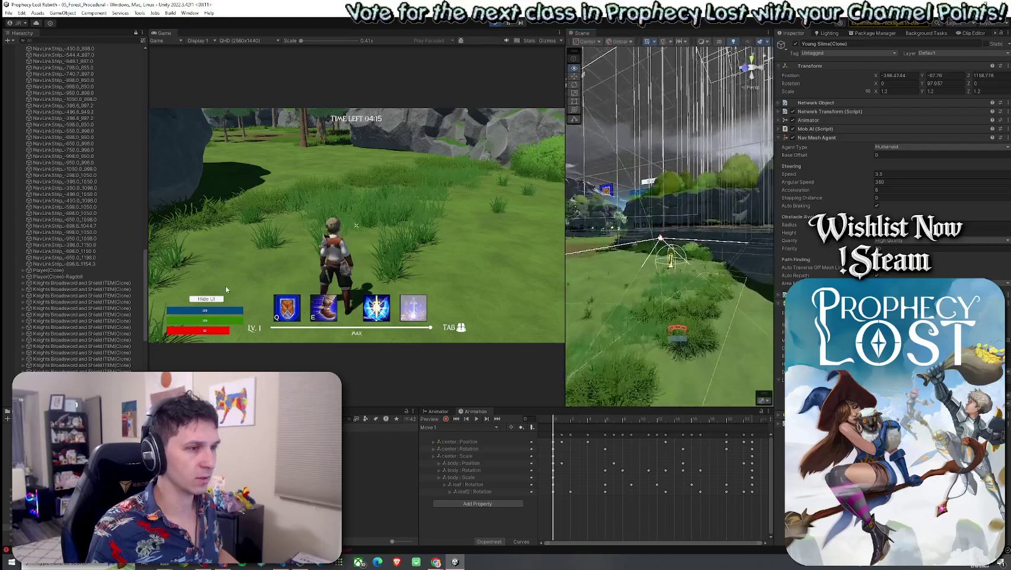
click(655, 287)
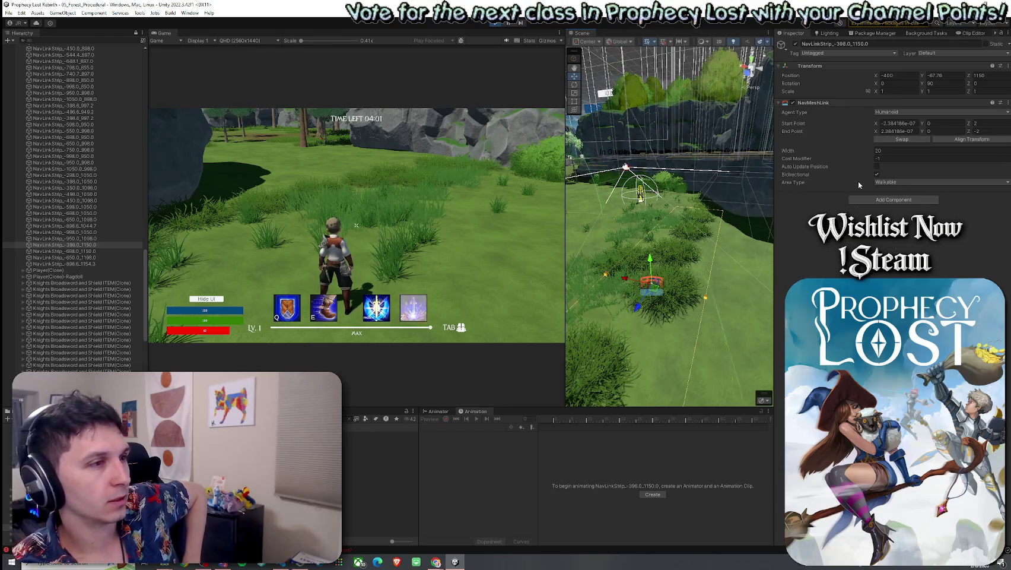
Set the nav link width from 20 to 10, then attack the slime and run into the clearing
click(886, 150)
text(10)
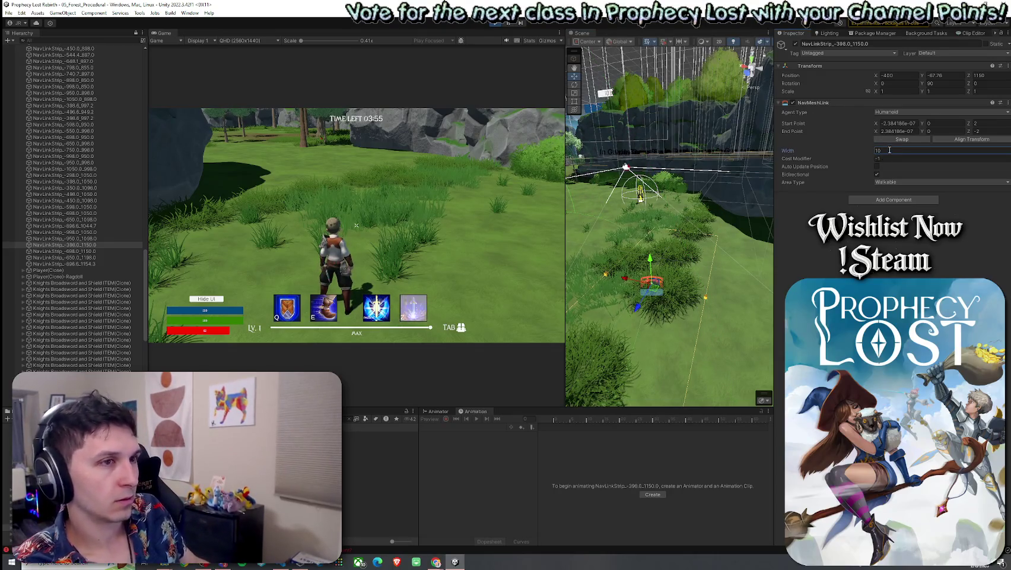
mouse_move(698, 204)
mouse_down()
mouse_move(507, 250)
mouse_move(583, 218)
mouse_up()
key(w)
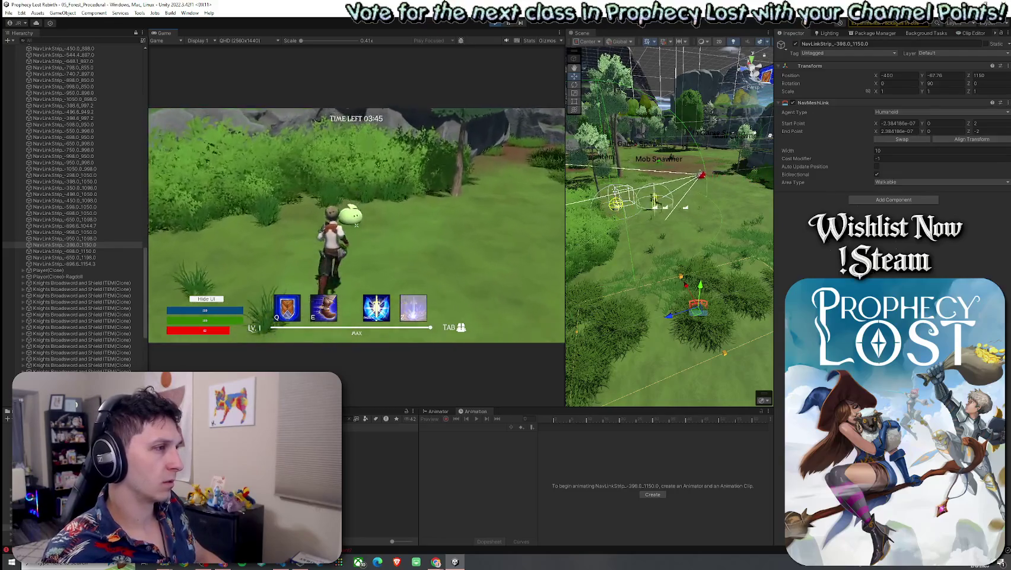
click(356, 225)
key(w)
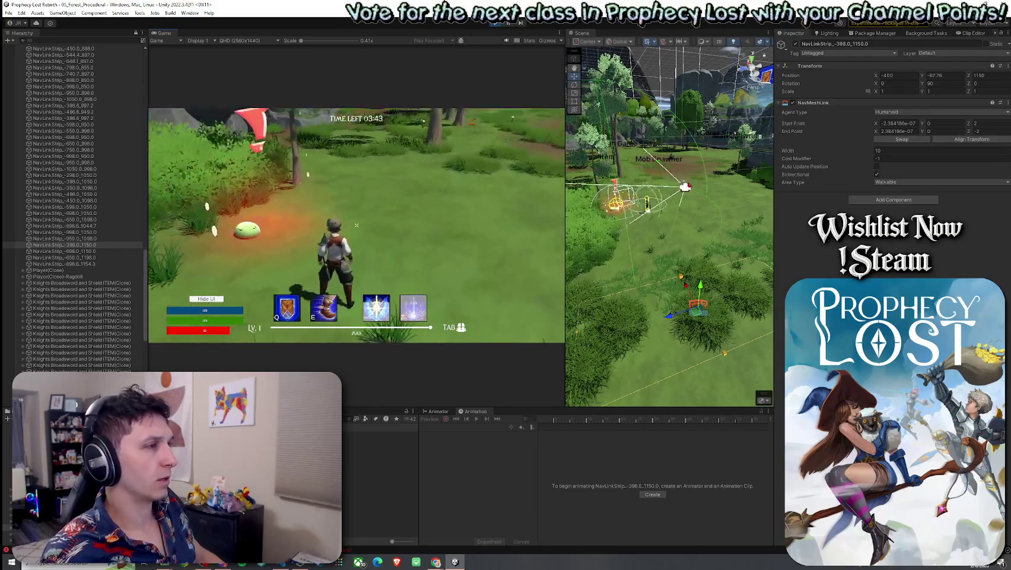
key(w)
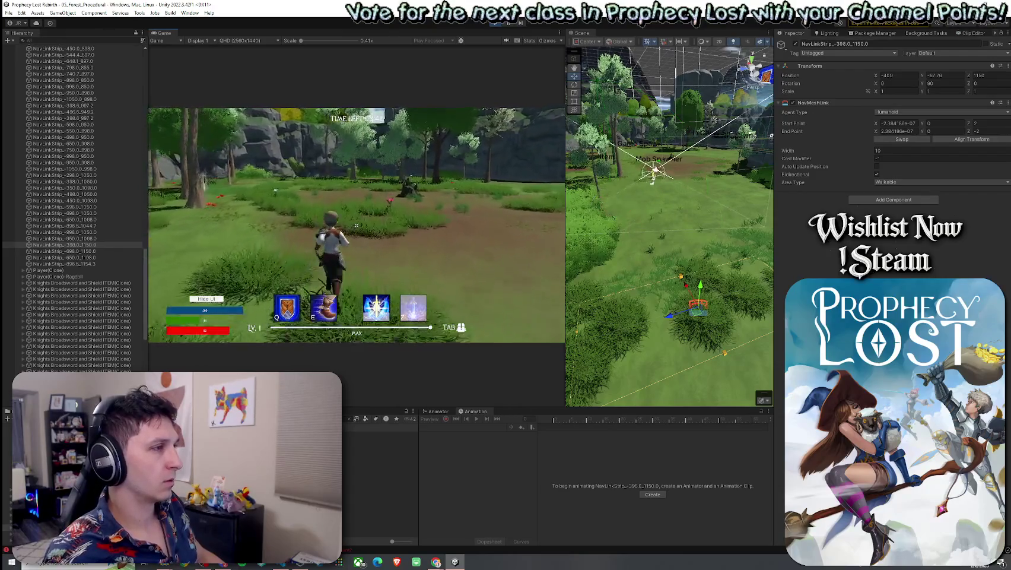
Filter the Hierarchy by 'slime', select Forest Slime(Clone), and run across the field
click(66, 39)
text(slime)
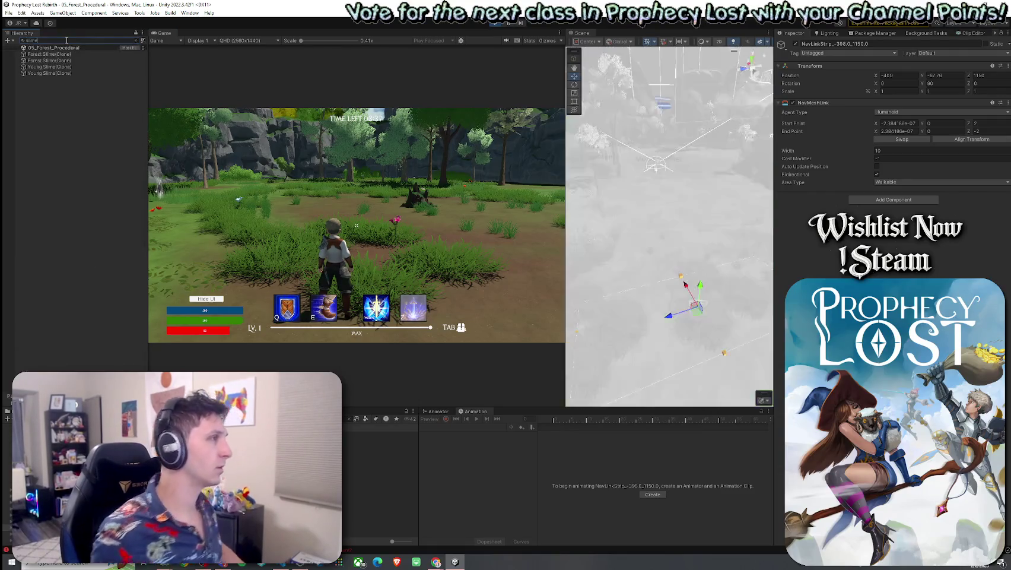
click(75, 55)
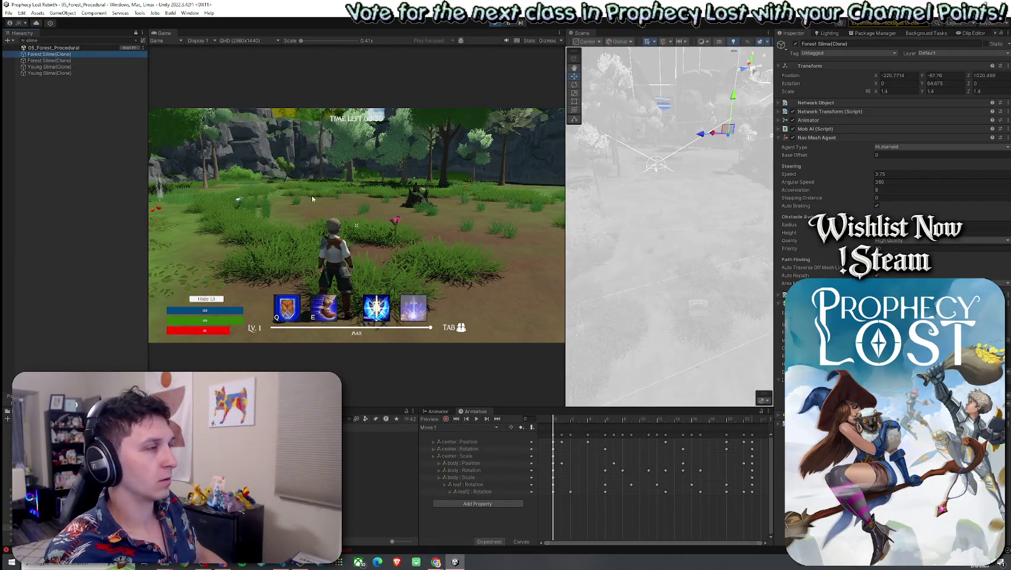
click(319, 194)
key(w)
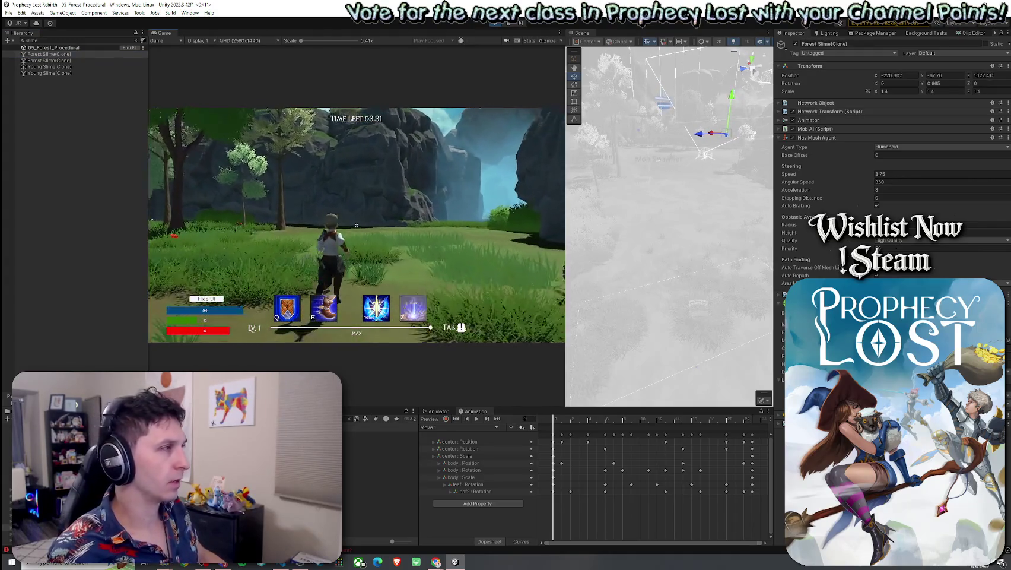
Frame the Forest Slime from a low angle, then run the character toward the waterfall
click(78, 55)
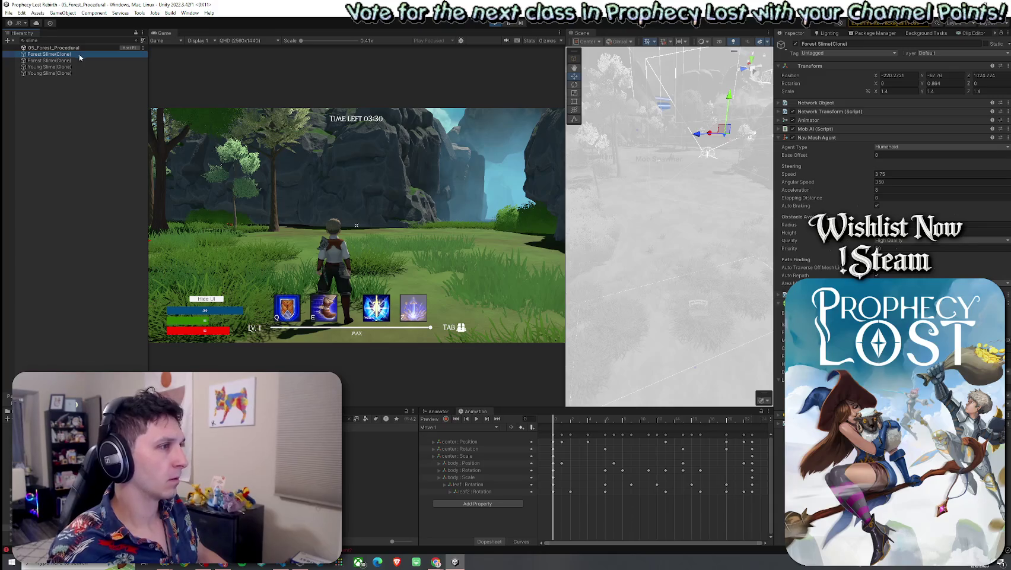
double_click(79, 55)
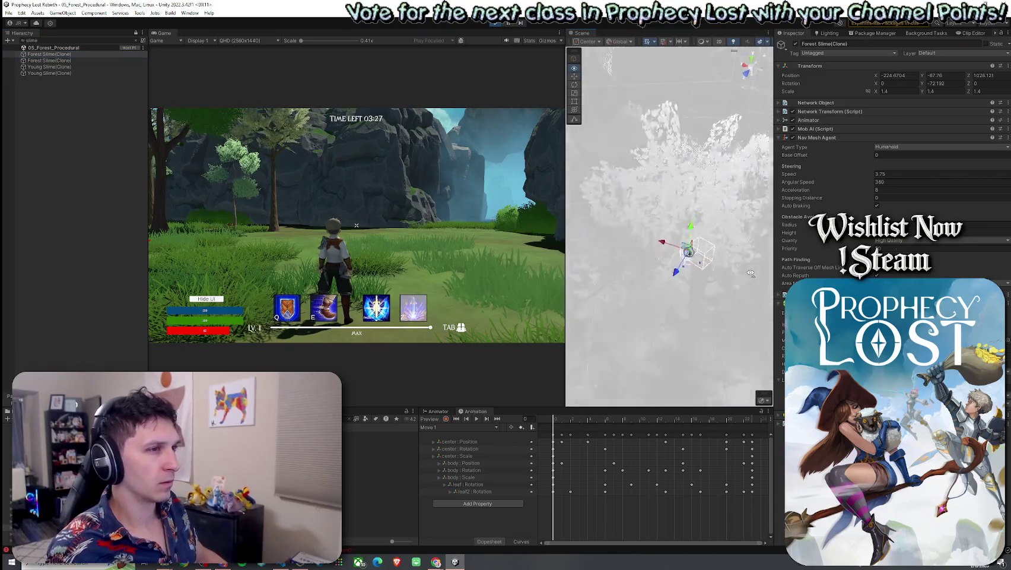
drag(750, 273, 700, 249)
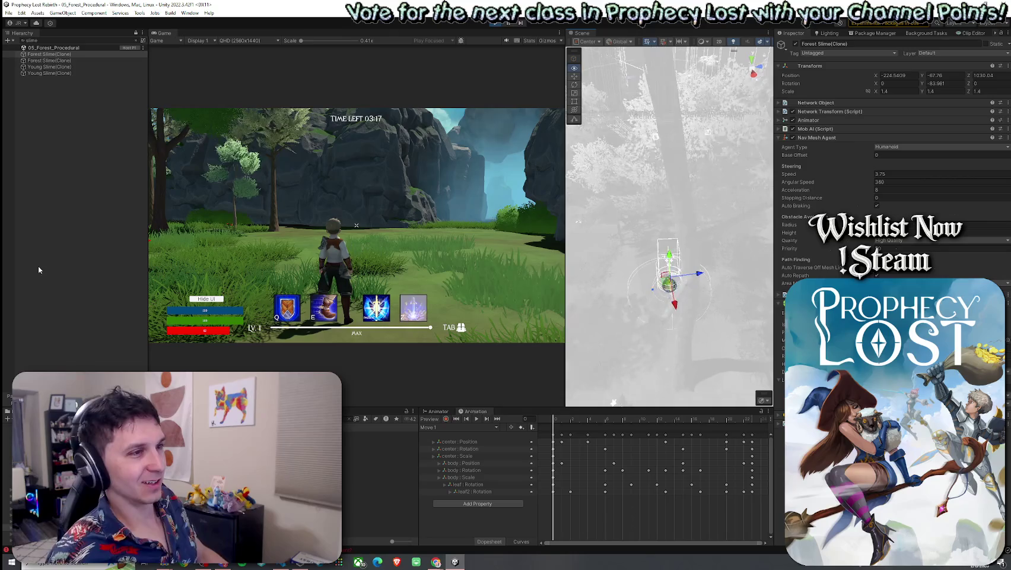
click(233, 256)
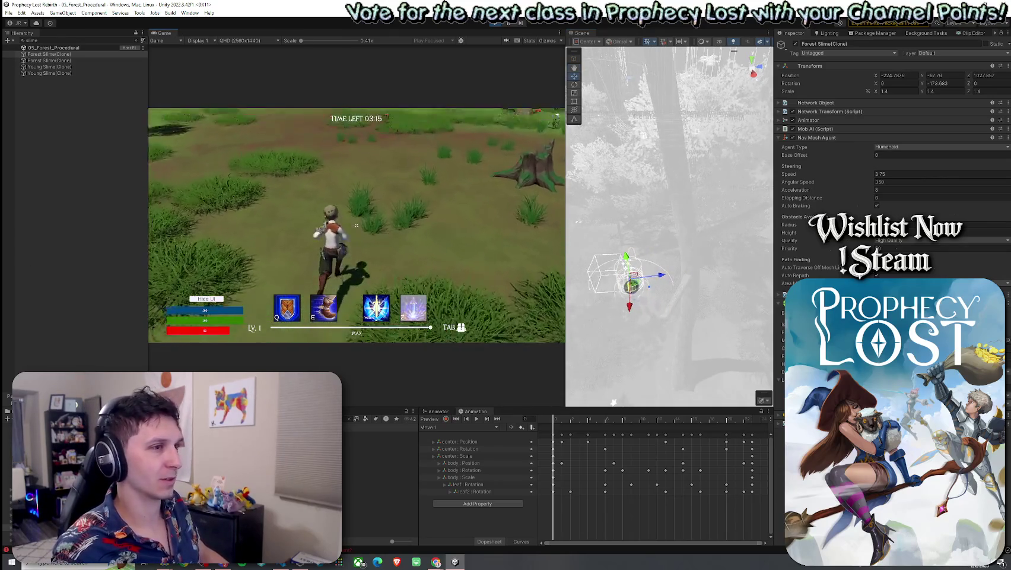
key(w)
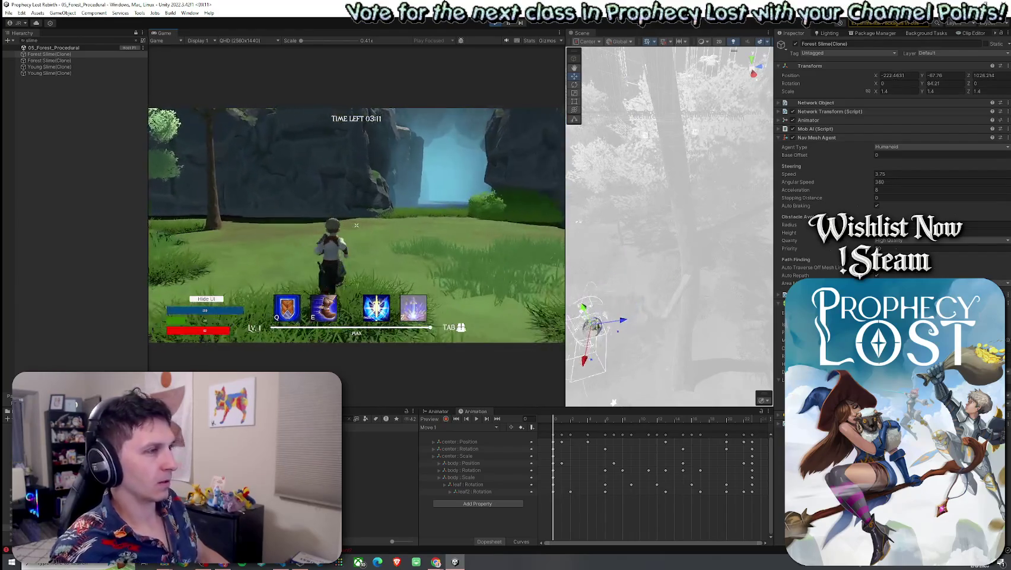
key(super)
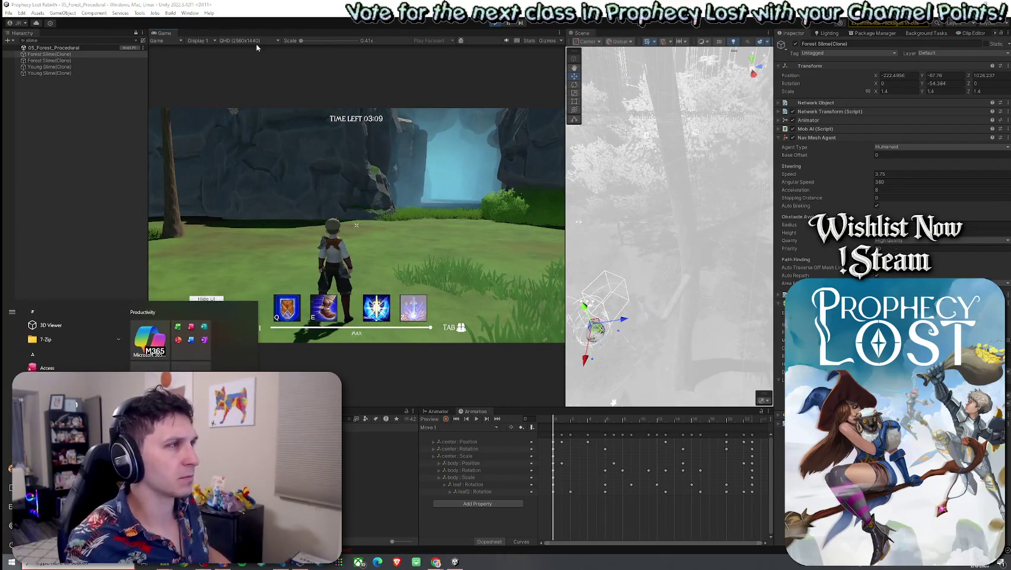
Pull the Scene view back over the mob spawners and run the character toward the cave
click(144, 47)
mouse_move(675, 231)
mouse_down()
mouse_move(635, 234)
mouse_move(746, 281)
mouse_move(828, 248)
mouse_move(751, 272)
mouse_up()
key(w)
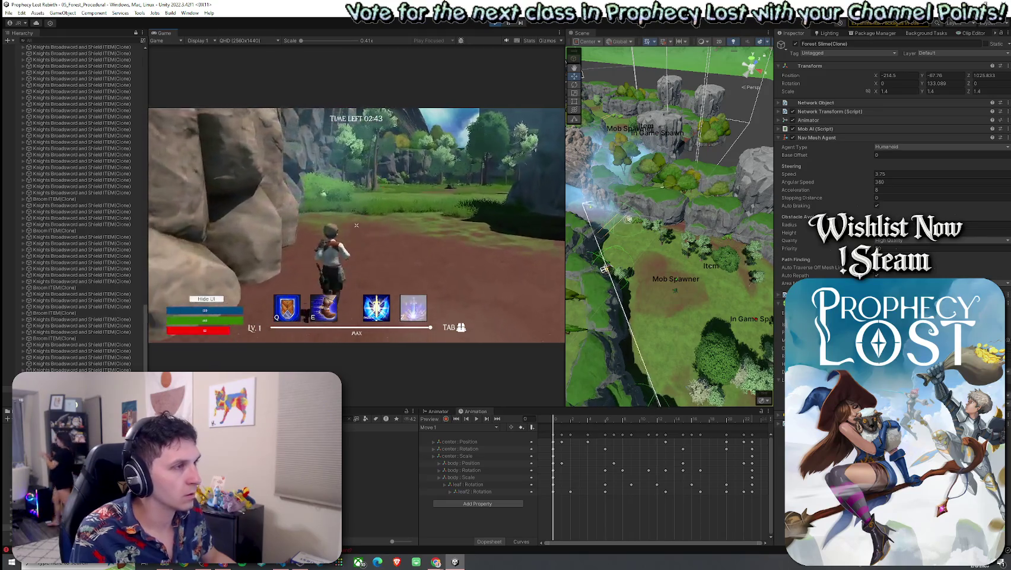
Select the cliff-edge nav link NavLinkStrip_-298.0_1050.0
mouse_move(641, 245)
mouse_down()
mouse_move(620, 220)
mouse_move(625, 238)
mouse_up()
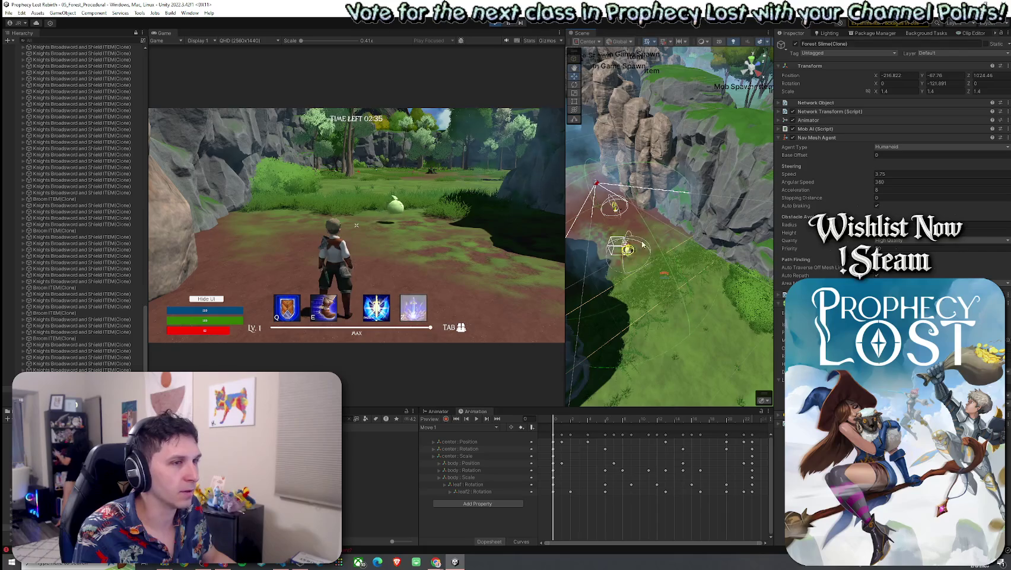
click(664, 278)
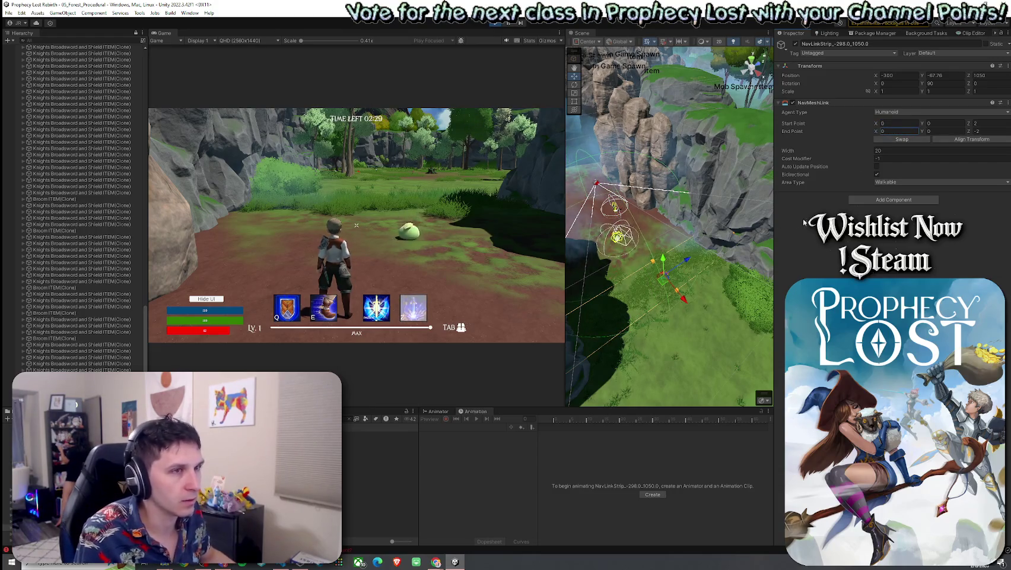
Run the character across the grass toward the cliff with the slime following
click(513, 241)
key(w)
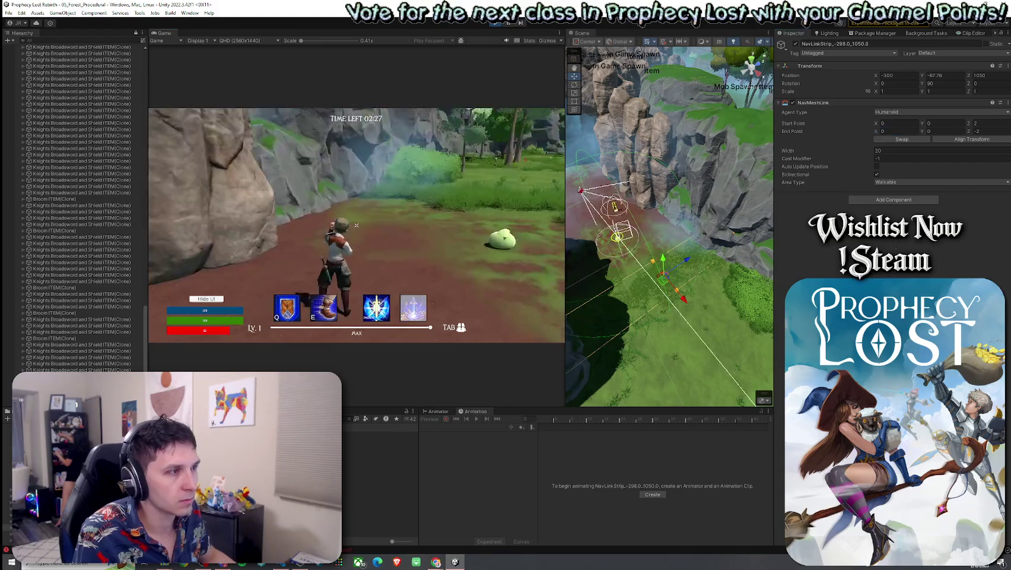
key(w)
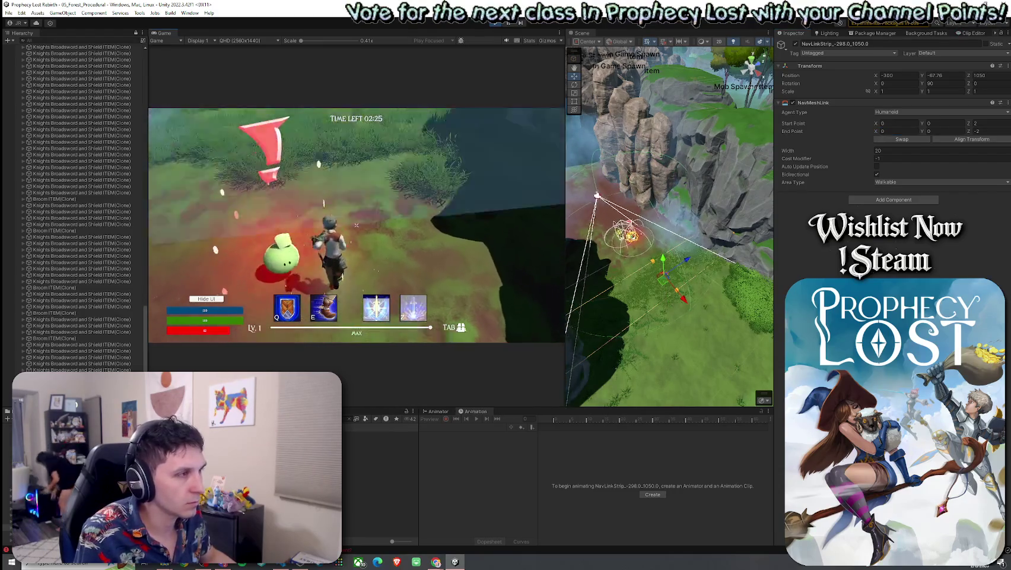
key(w)
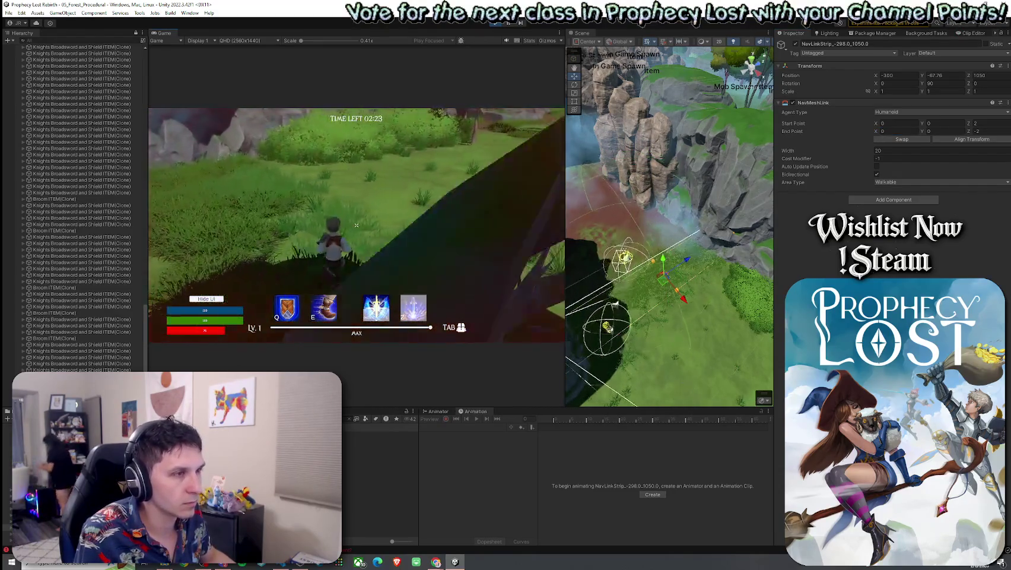
key(w)
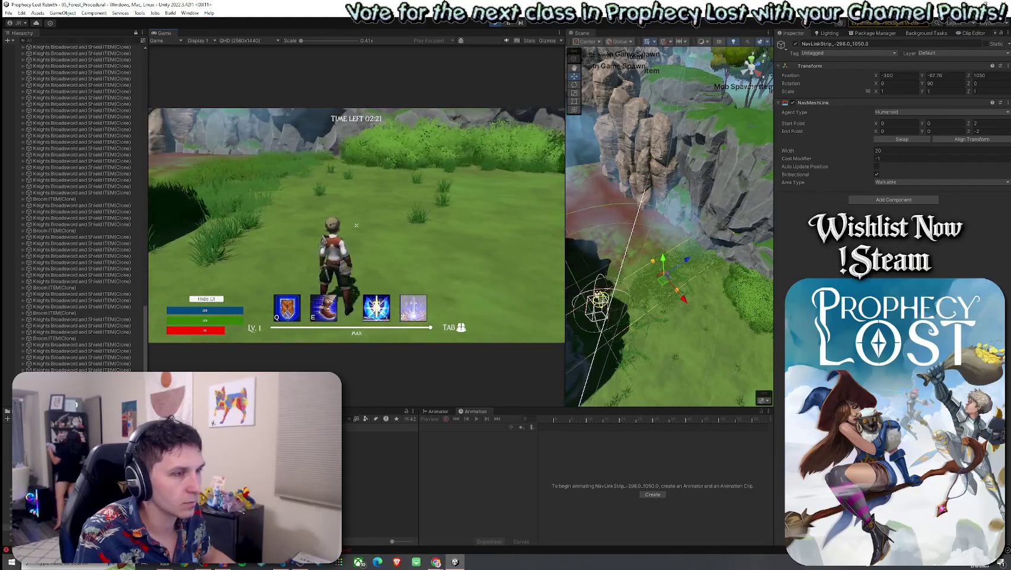
key(w)
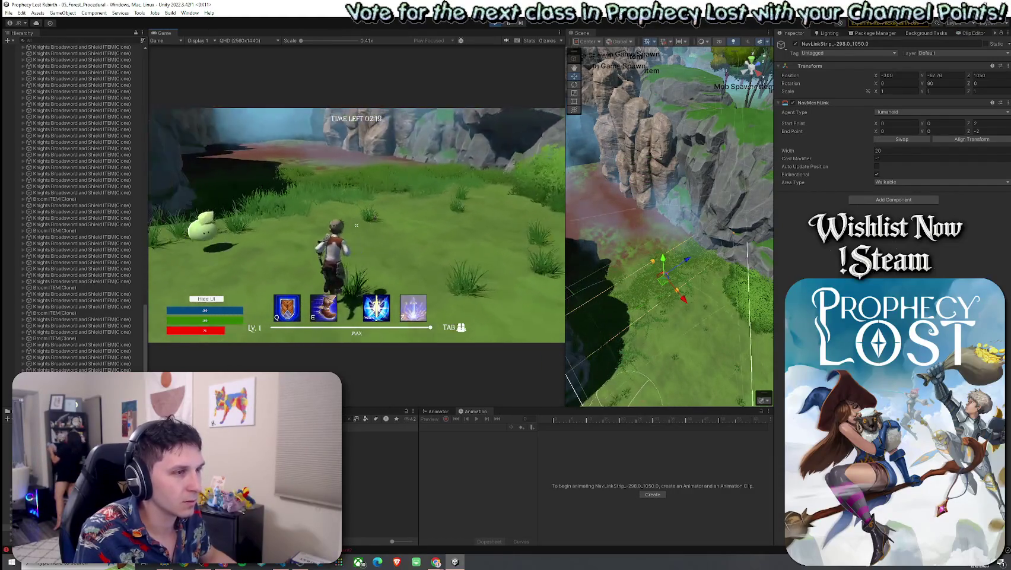
key(w)
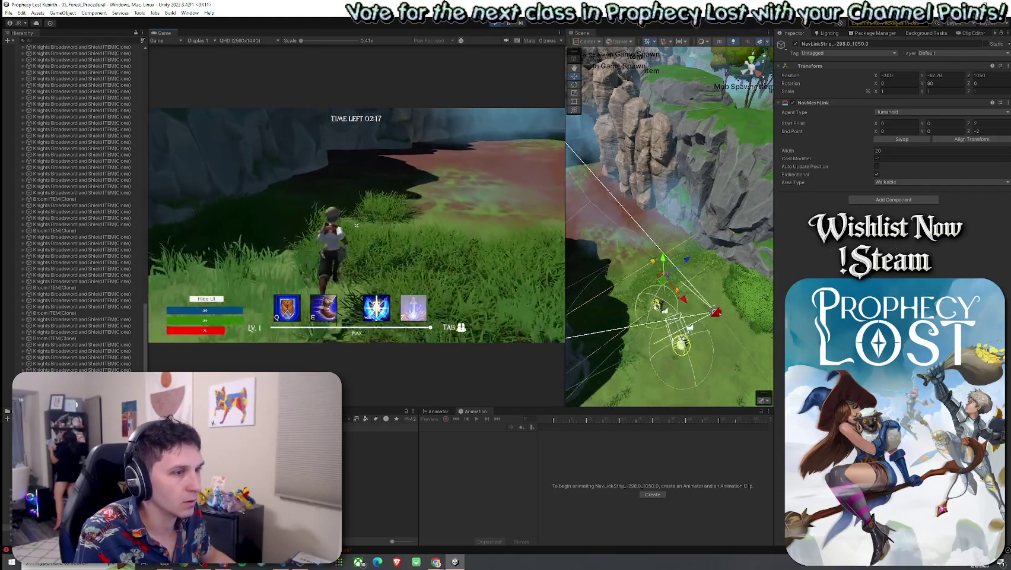
key(w)
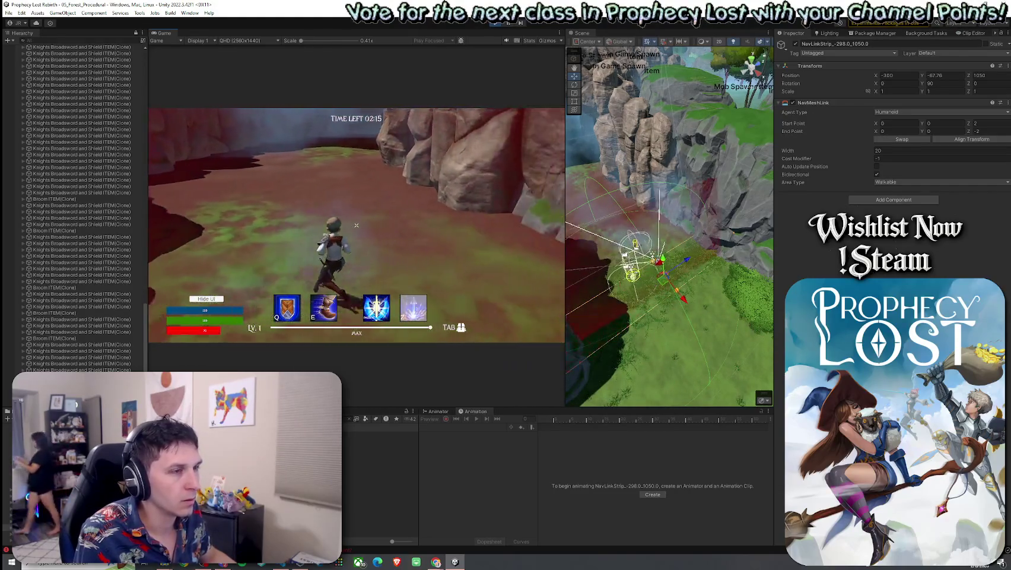
key(w)
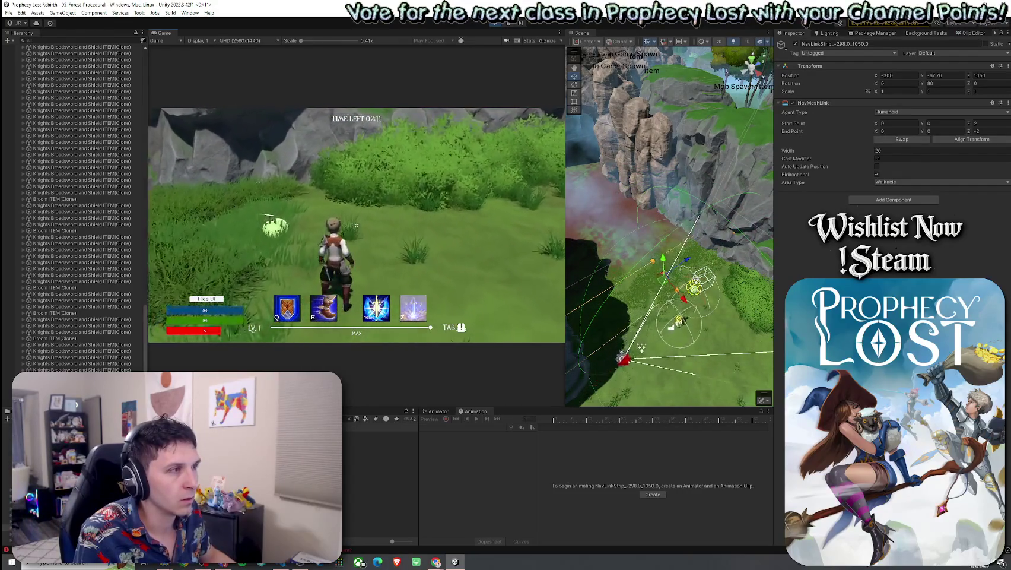
key(w)
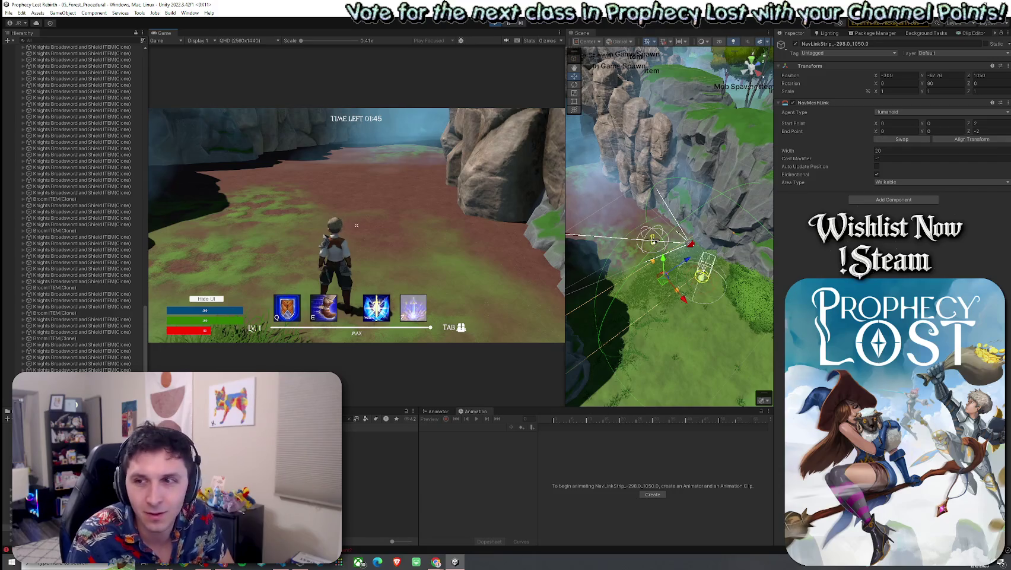
key(a)
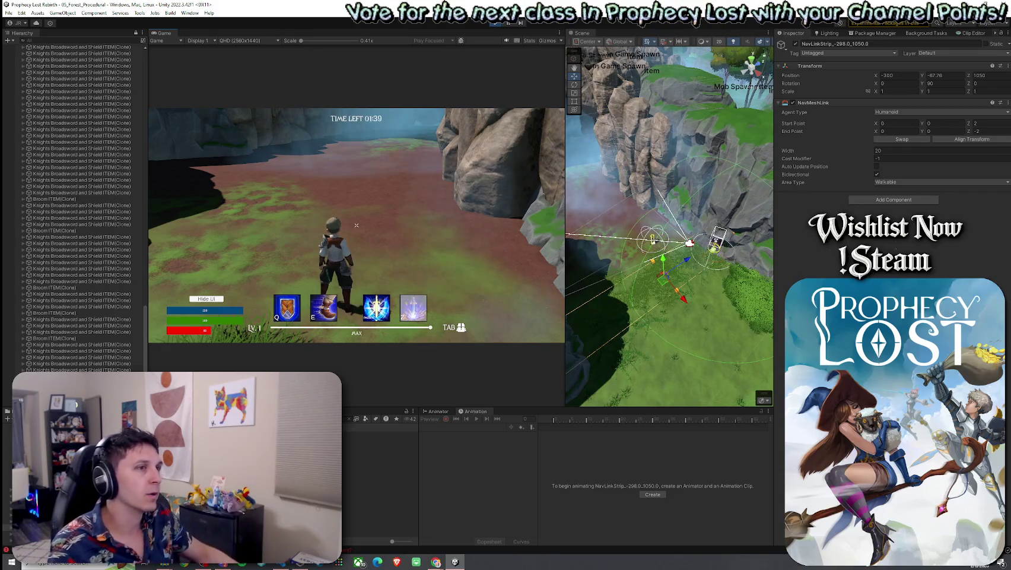
Select the Terrain for Cross Module 6 near the cliff link
mouse_move(617, 296)
mouse_down()
mouse_move(636, 295)
mouse_move(666, 322)
mouse_move(679, 305)
mouse_move(649, 255)
mouse_move(682, 174)
mouse_up()
click(676, 309)
scroll(670, 297, up, 5)
click(633, 280)
click(658, 237)
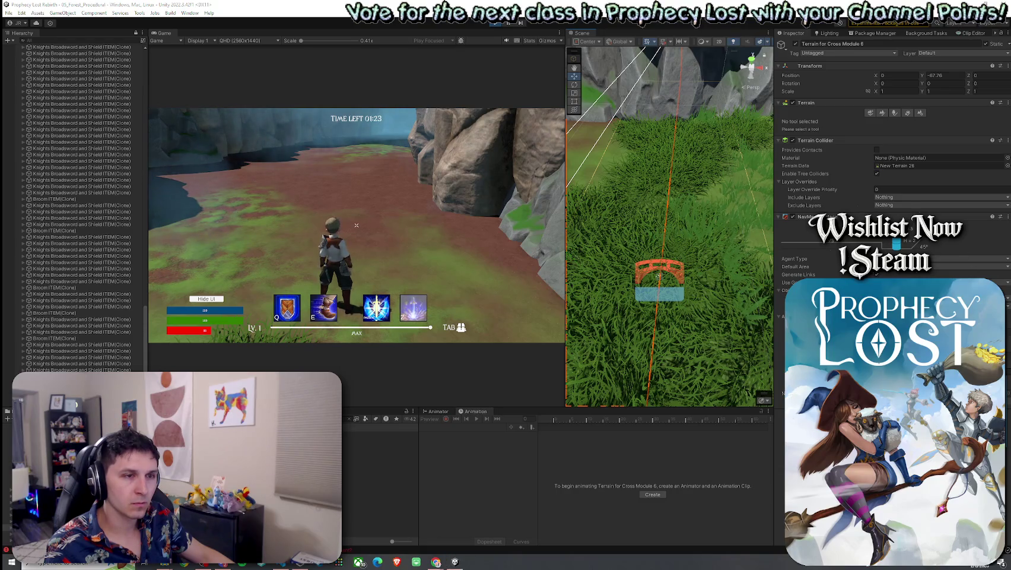
Inspect DenseFog and the Corner Module 1 NE terrain, then reselect NavLinkStrip_-298.0_1050.0
mouse_move(658, 275)
mouse_down()
mouse_move(638, 289)
mouse_move(614, 286)
mouse_move(636, 297)
mouse_move(682, 283)
mouse_up()
click(699, 279)
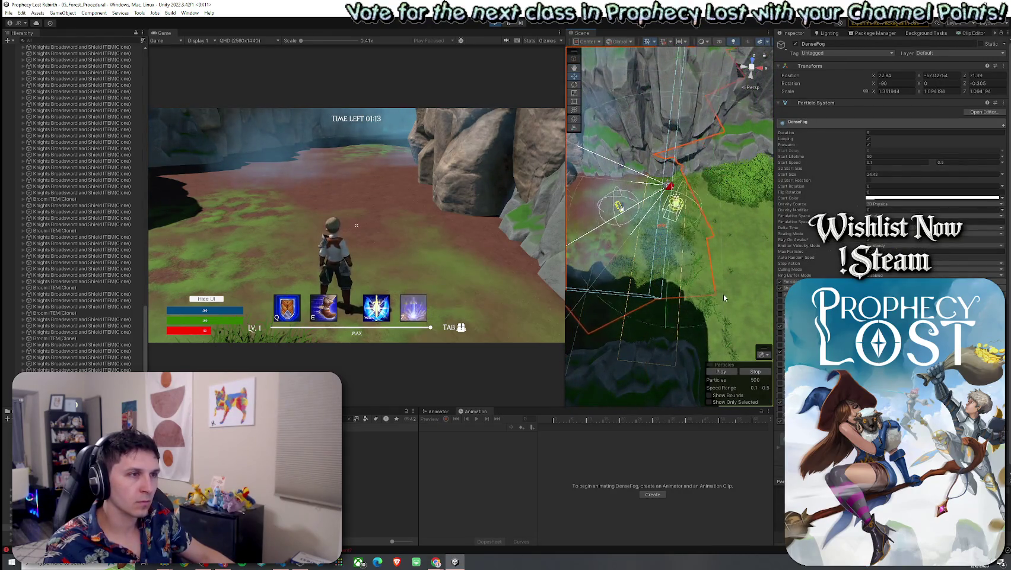
click(706, 298)
mouse_move(681, 287)
mouse_down()
mouse_move(691, 201)
mouse_move(676, 257)
mouse_move(658, 264)
mouse_up()
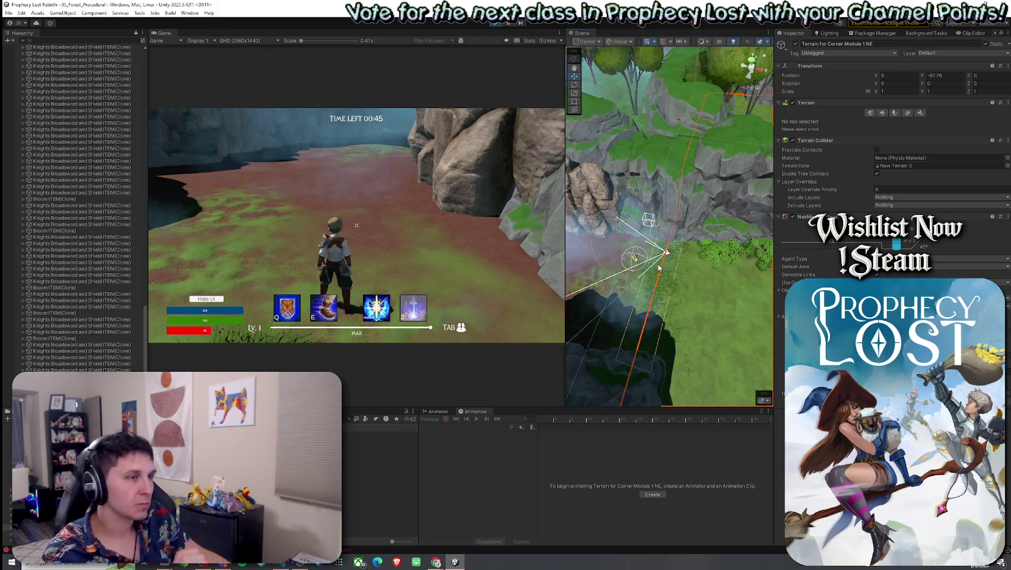
click(663, 278)
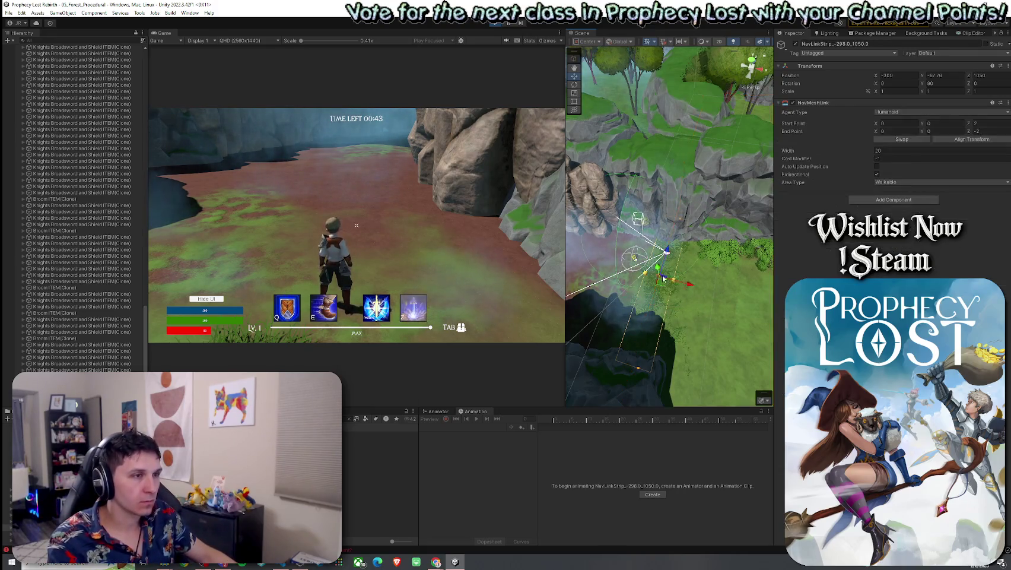
Set the link's Start Point Z to 0.2, End Point Z to -0.2, and Width to 10
click(983, 123)
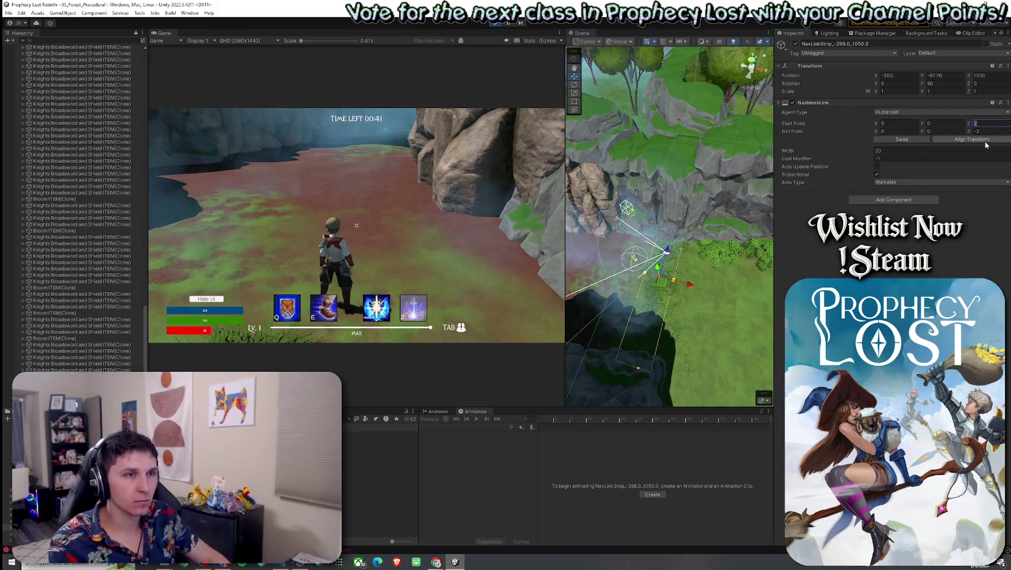
text(0.15)
click(983, 131)
text(-)
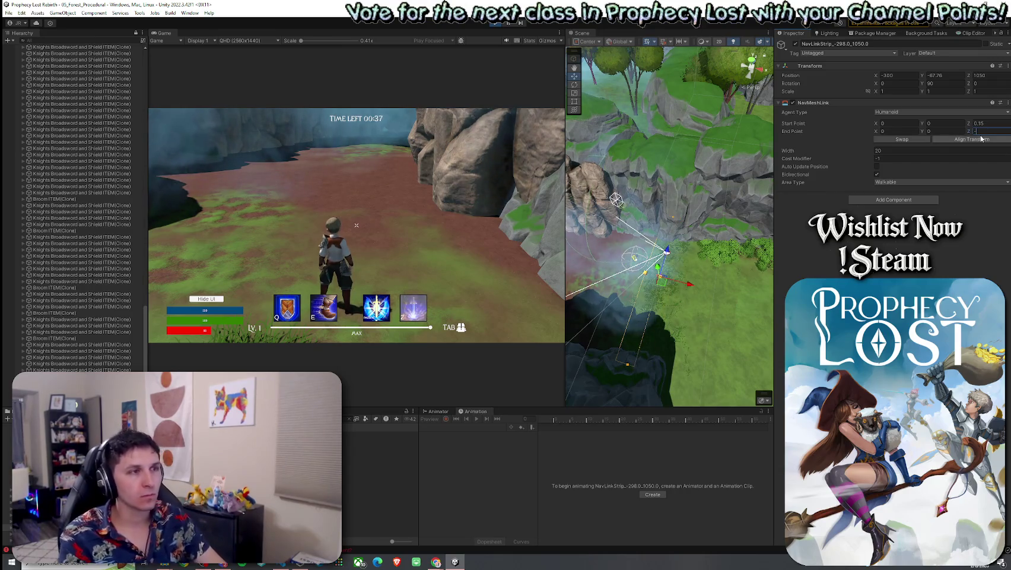
text(0.1)
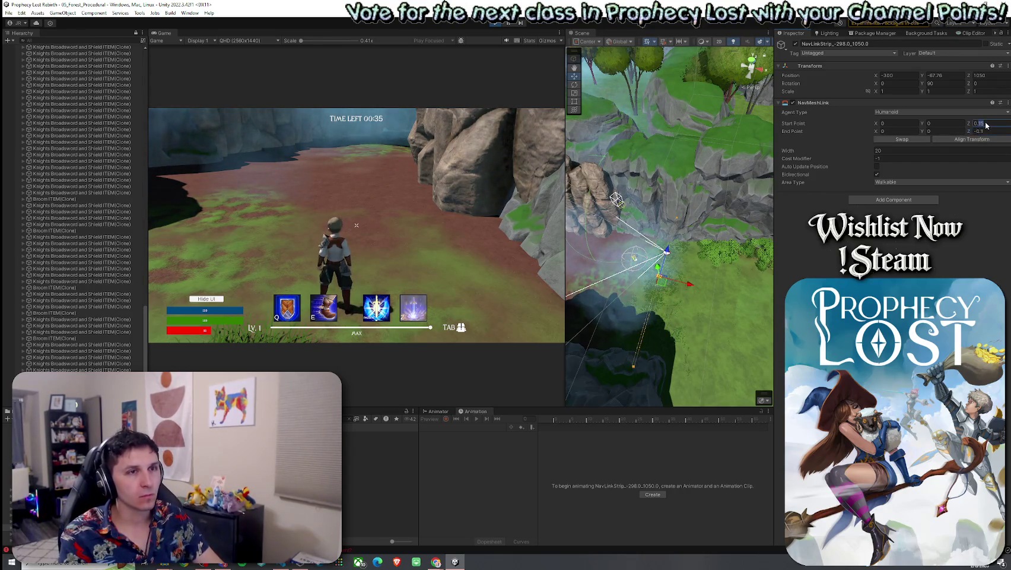
text(0.2)
click(982, 131)
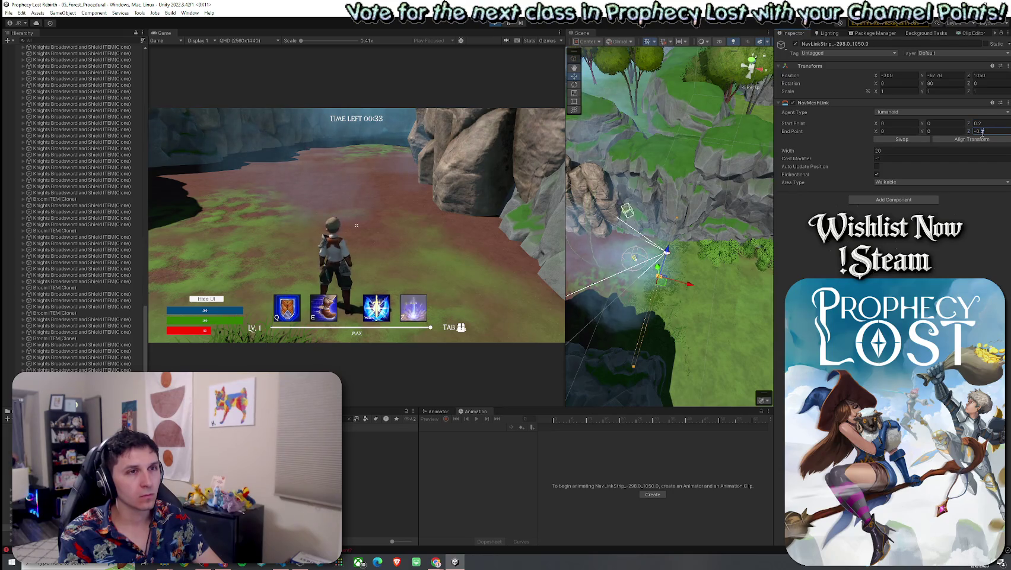
text(-0.2)
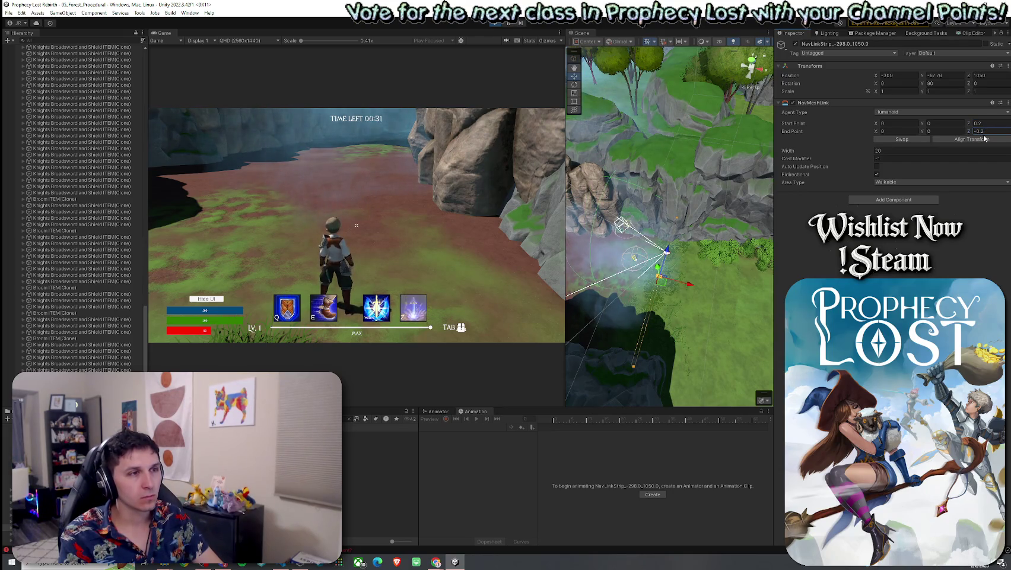
click(902, 150)
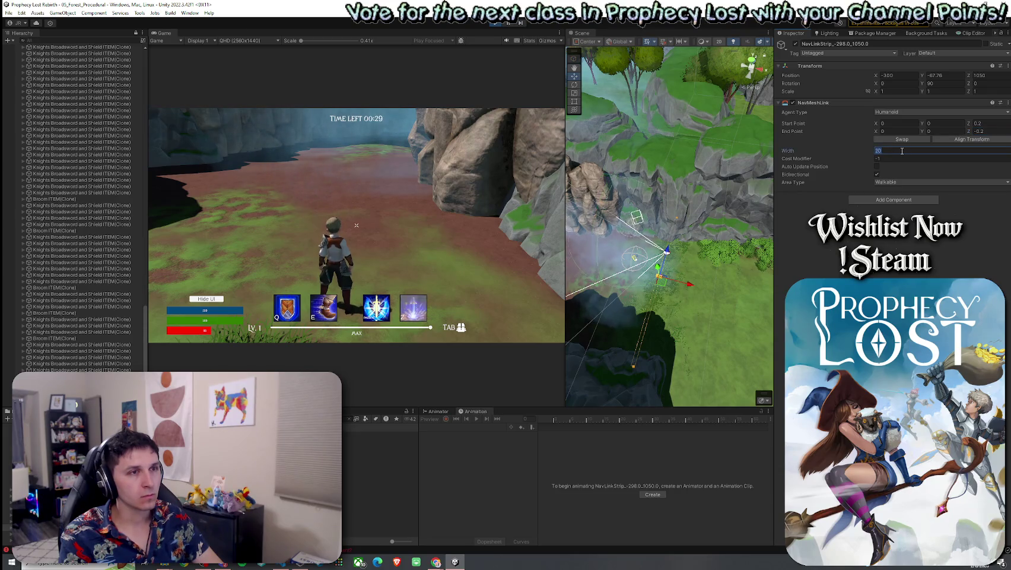
text(510)
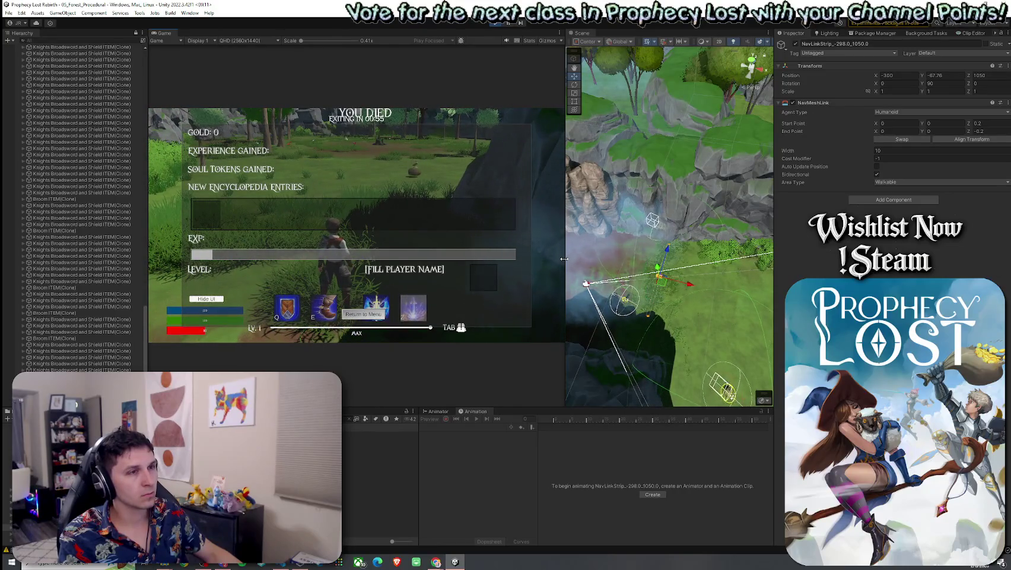
Raise the NavMeshLink Start Point Z to 0.3
click(986, 123)
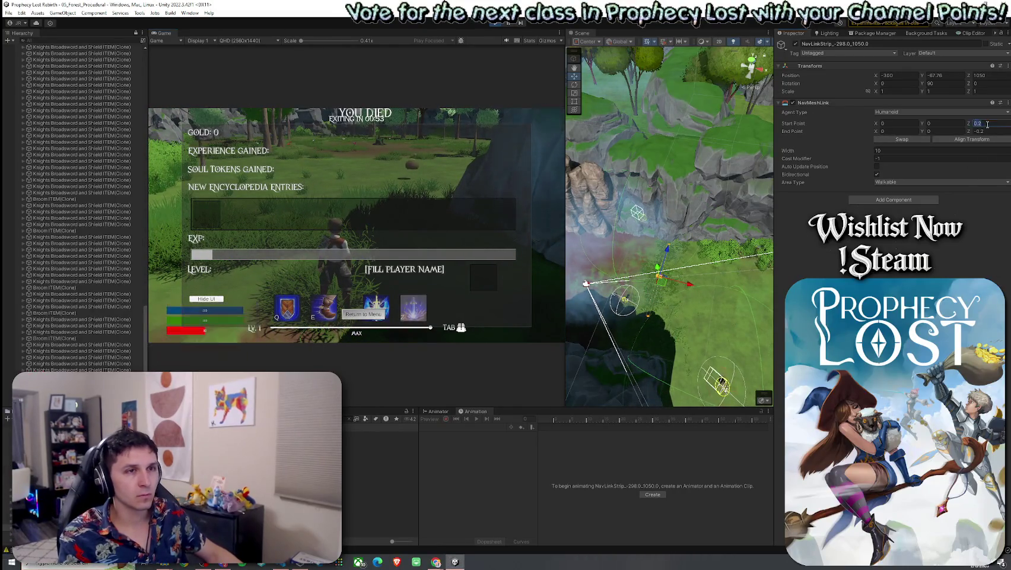
text(0.3)
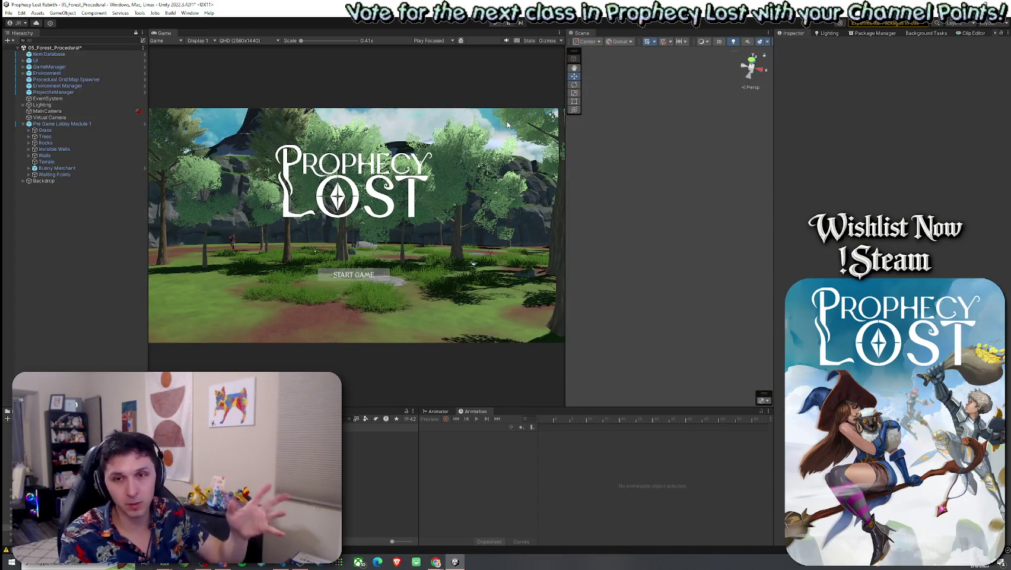
Select Procedural Grid Map Spawner to view its 15×15 grid and module size 100
click(85, 80)
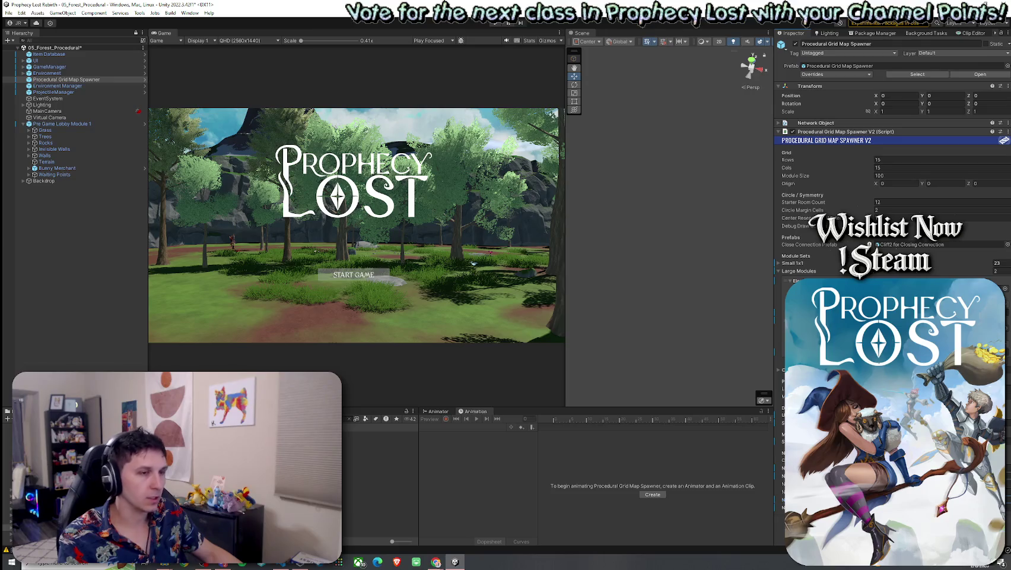
Save the 05_Forest_Procedural scene with Ctrl+S and File > Save, then open the MobAI script
click(21, 12)
key(Escape)
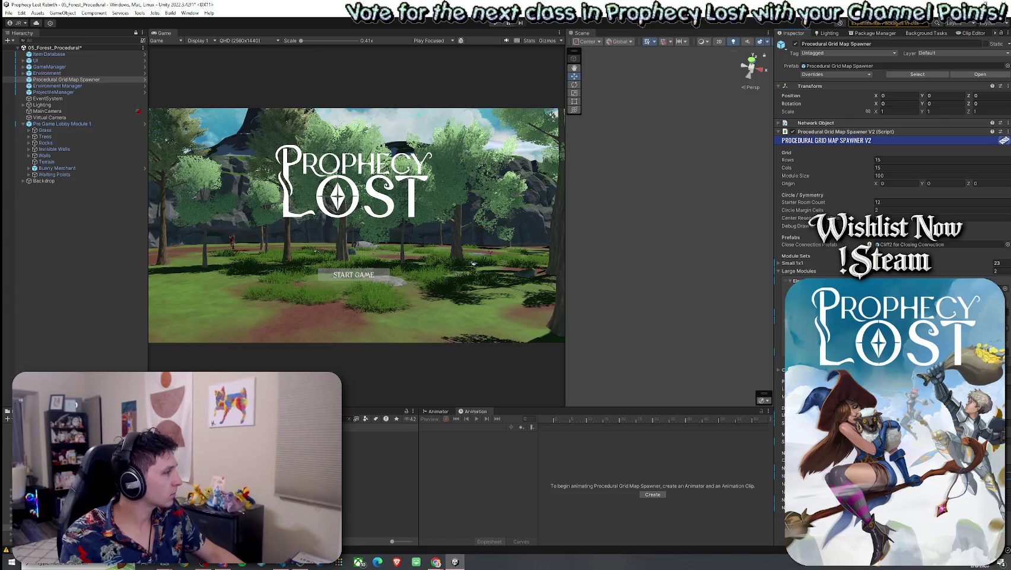
key(ctrl+s)
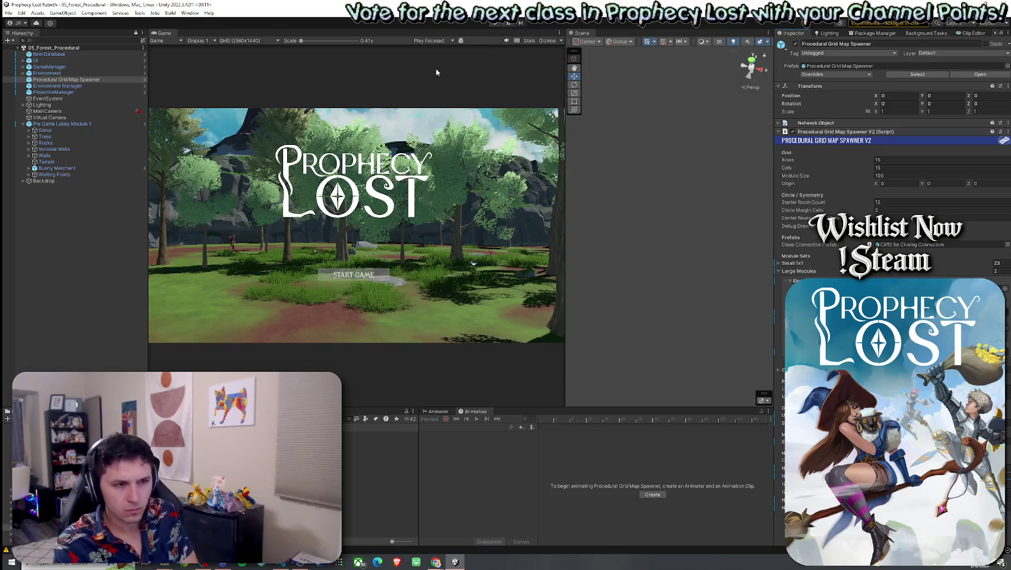
click(8, 12)
click(24, 51)
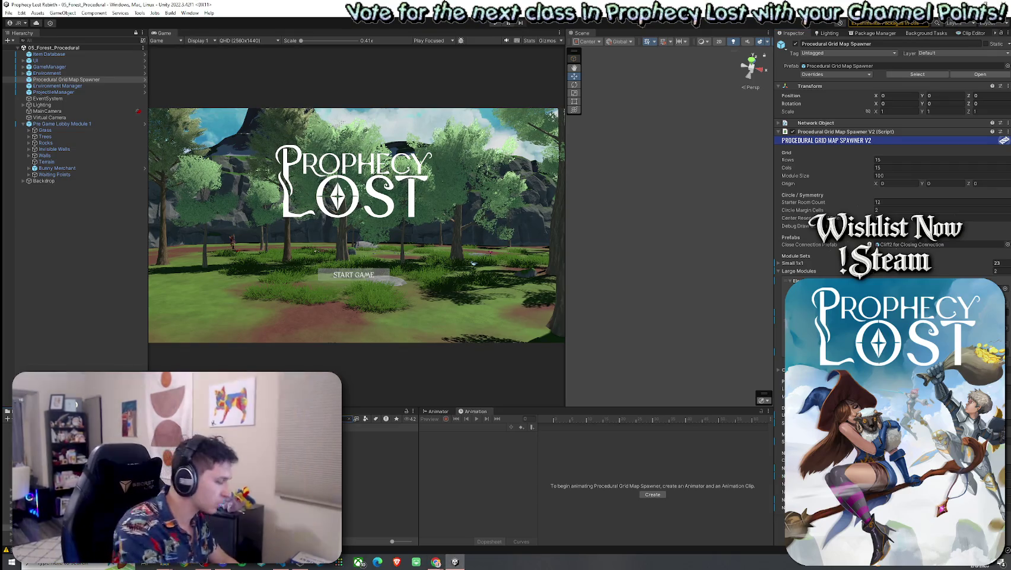
click(380, 435)
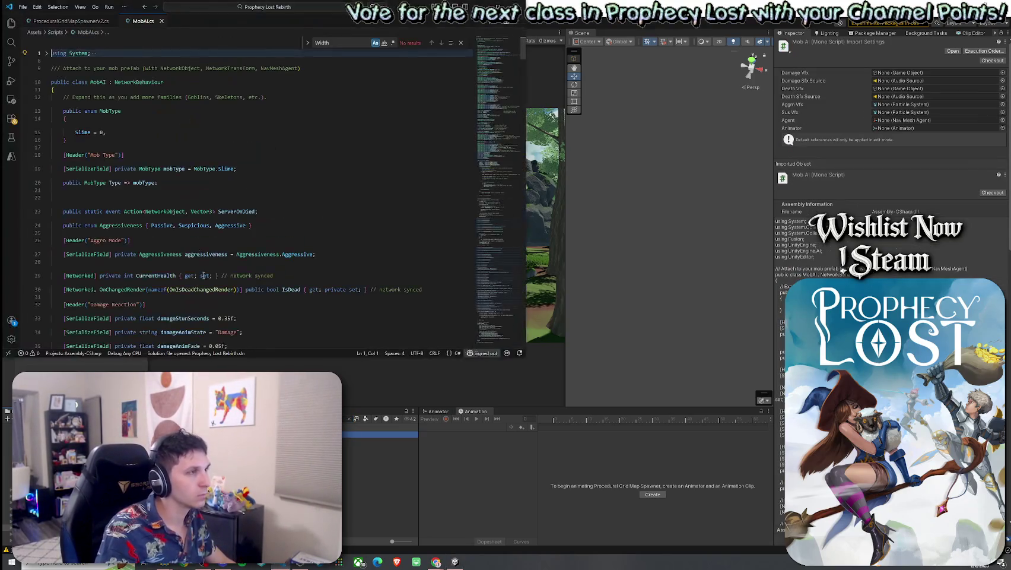
Maximize the VS Code window and search MobAI.cs for 'Spawned'
drag(395, 6, 506, 67)
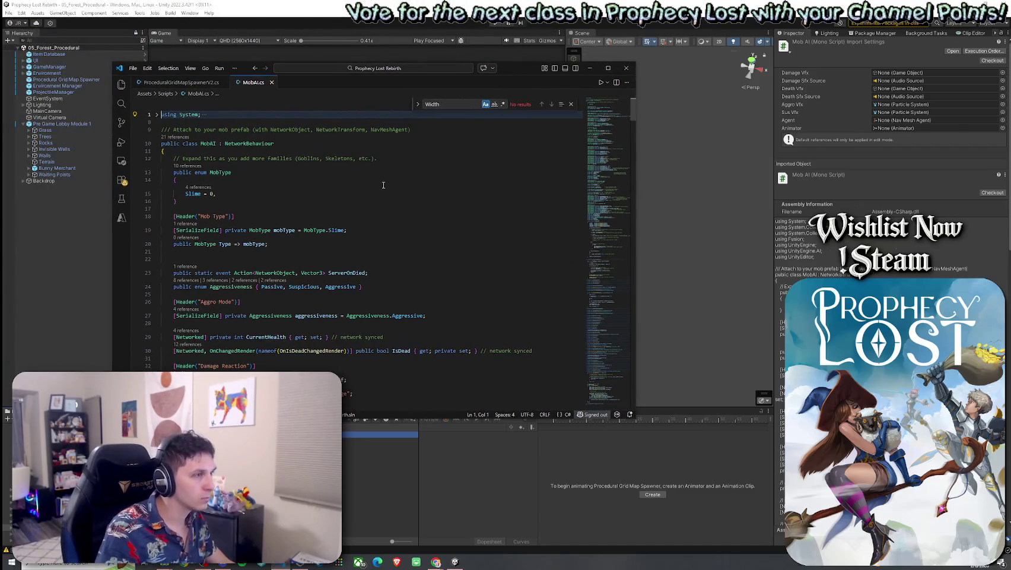
double_click(527, 67)
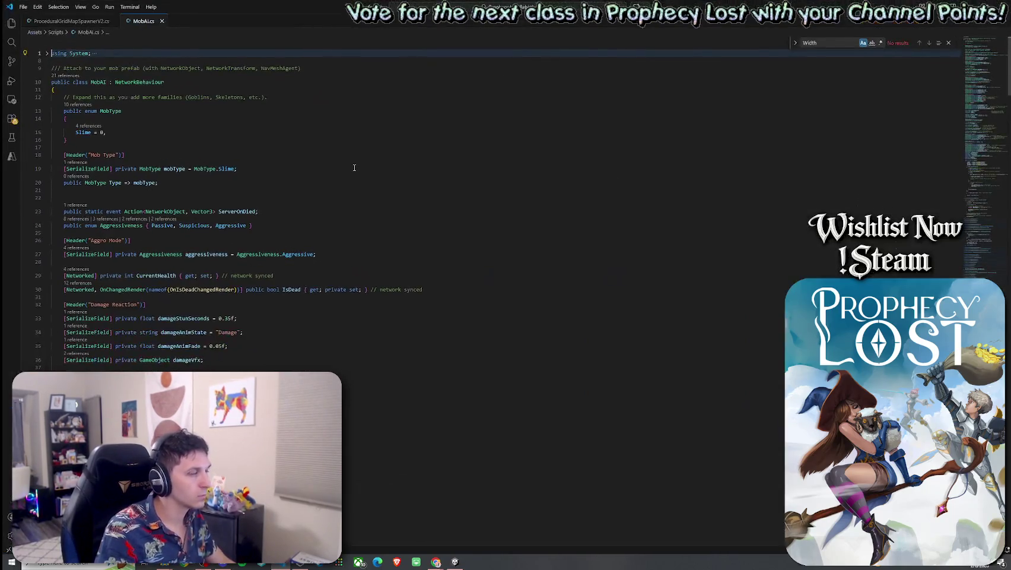
key(ctrl+f)
text(Spawned)
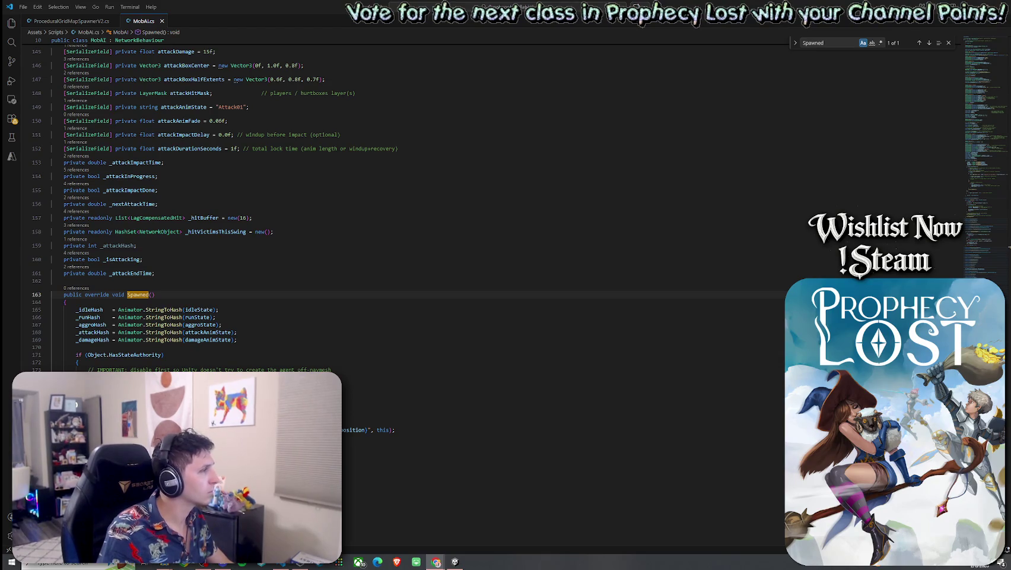
scroll(206, 259, down, 2)
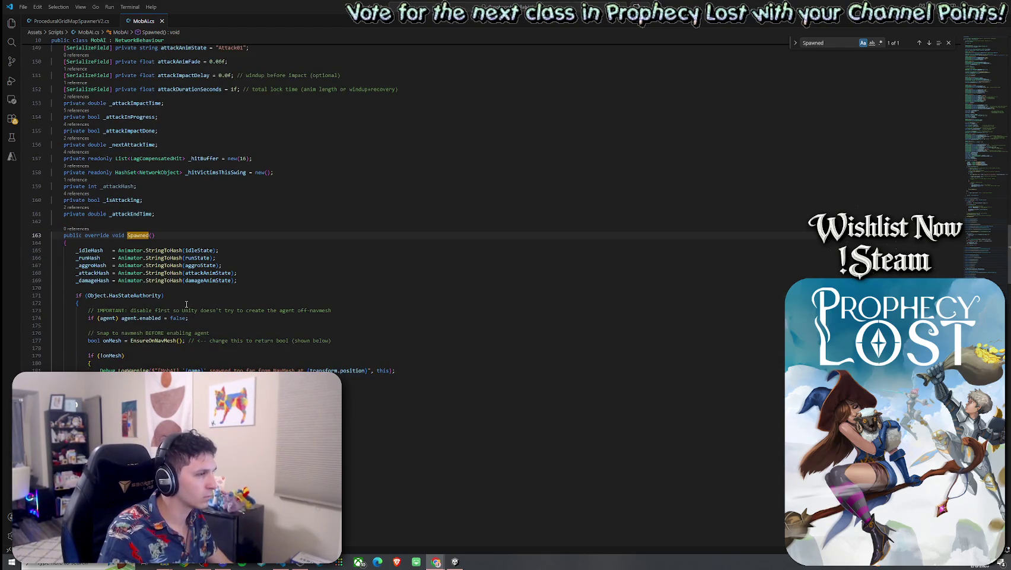
scroll(186, 304, down, 2)
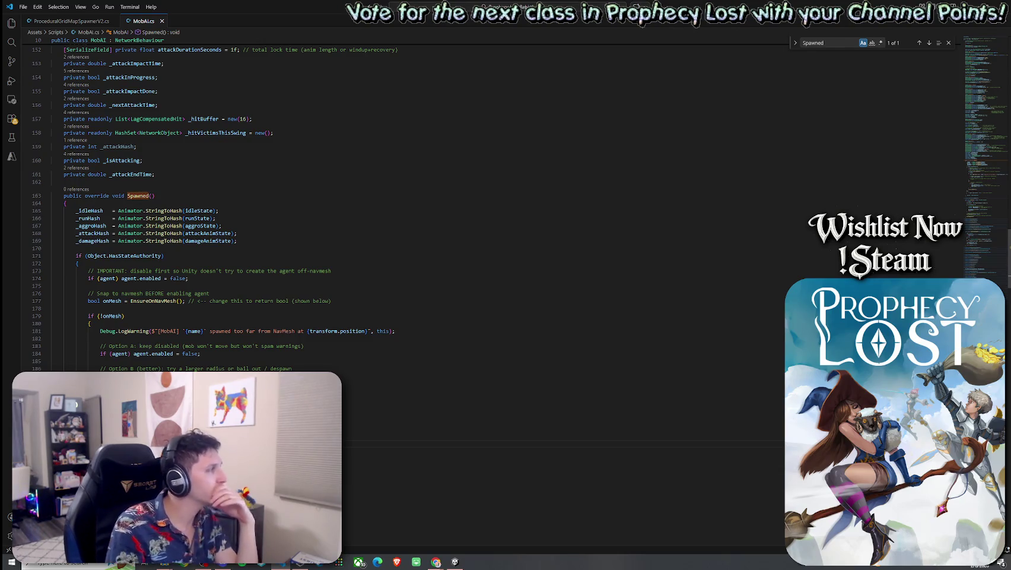
scroll(415, 238, down, 3)
Select and copy the whole Spawned method code, then switch to Chrome
drag(176, 365, 64, 117)
key(alt+Tab)
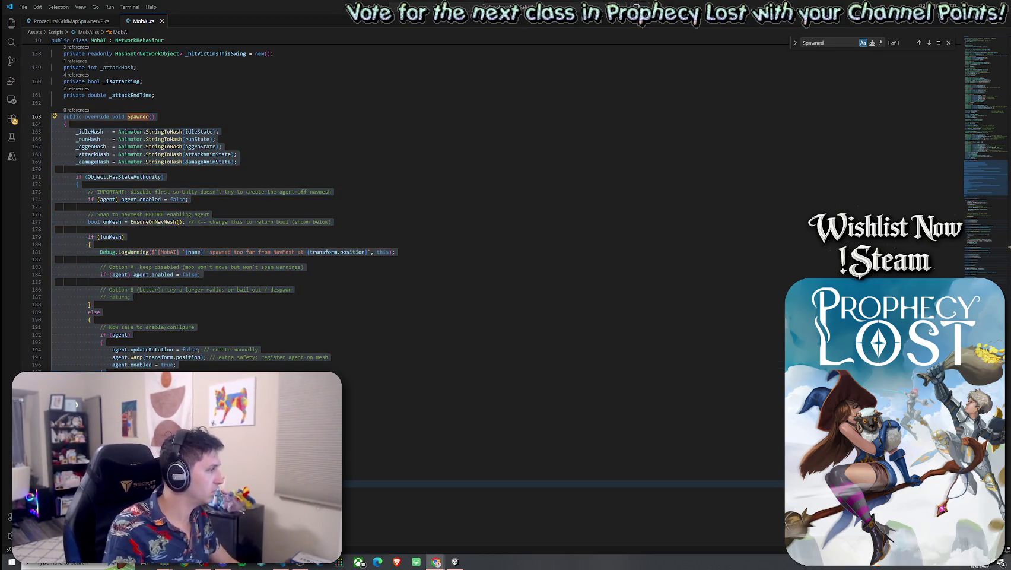
click(137, 95)
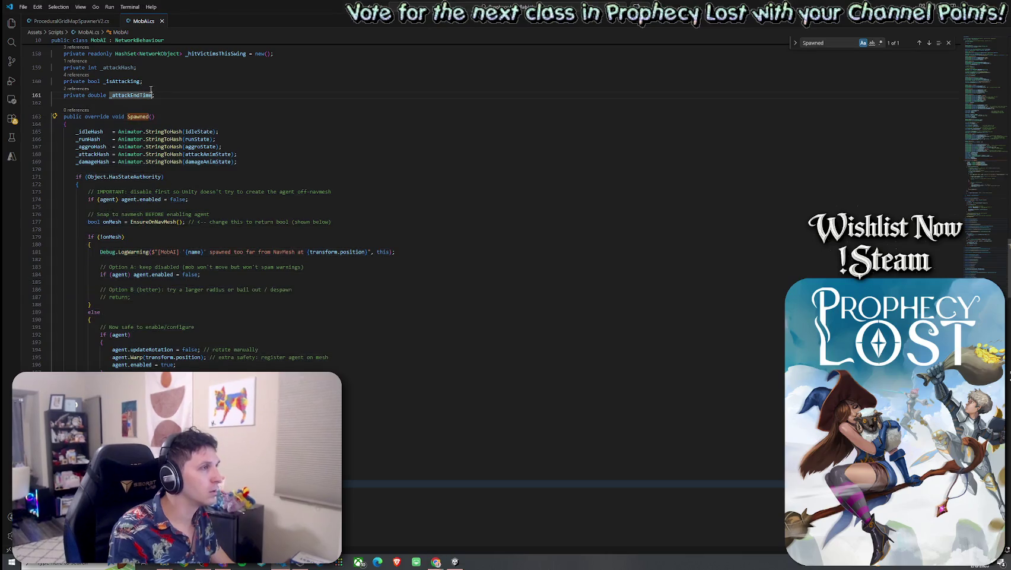
right_click(140, 22)
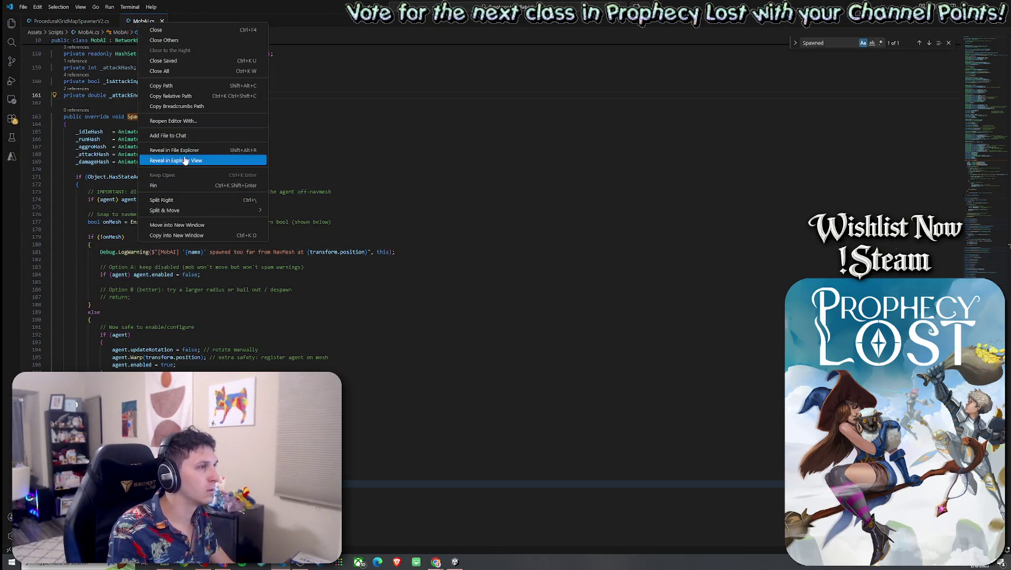
key(Escape)
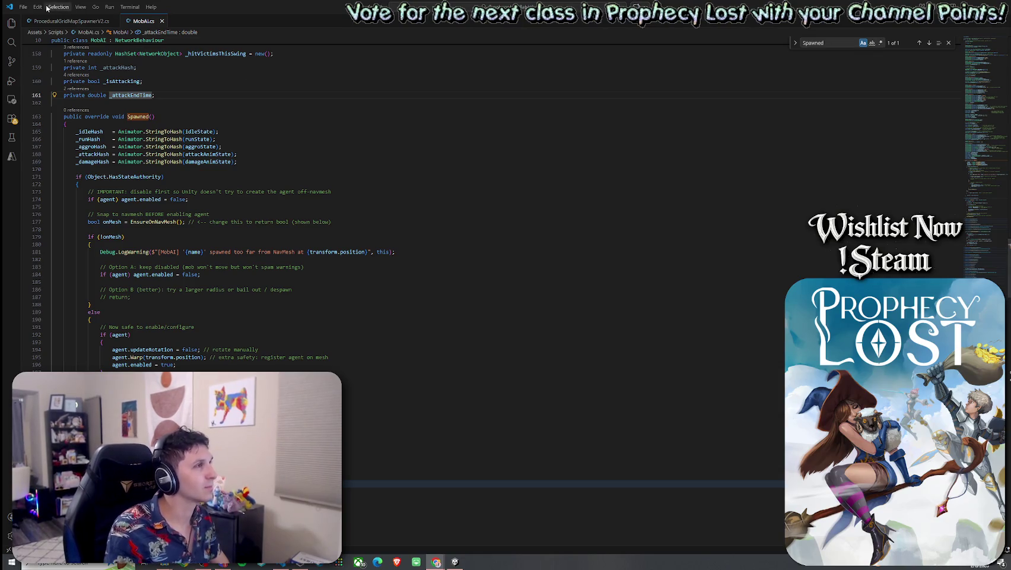
click(23, 6)
click(218, 6)
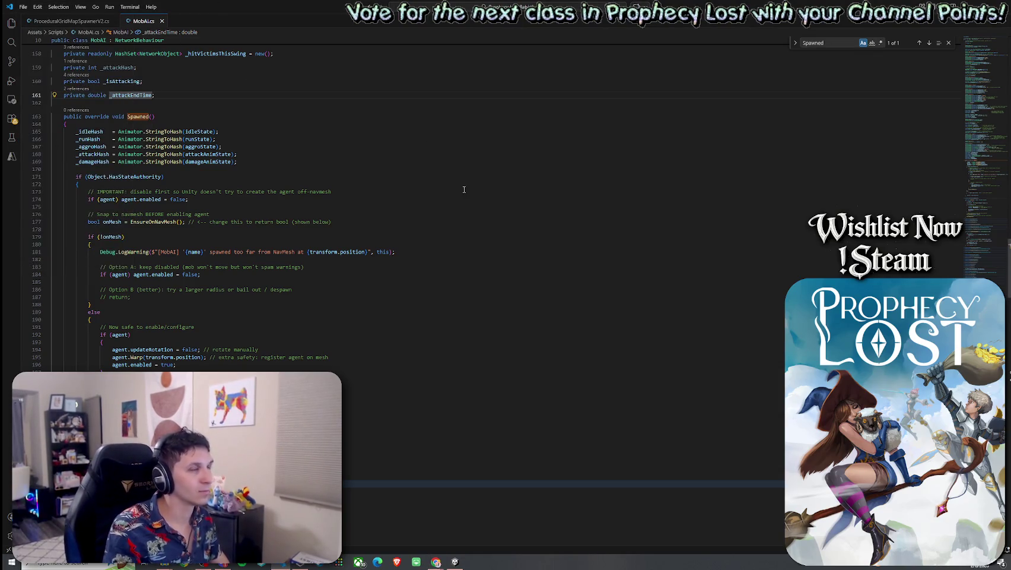
key(alt+Tab)
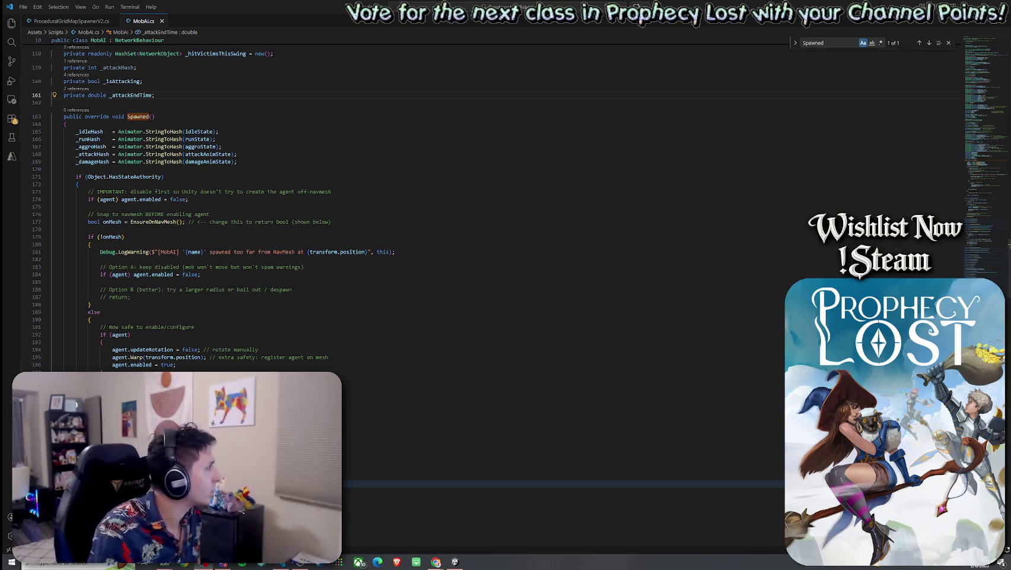
click(243, 153)
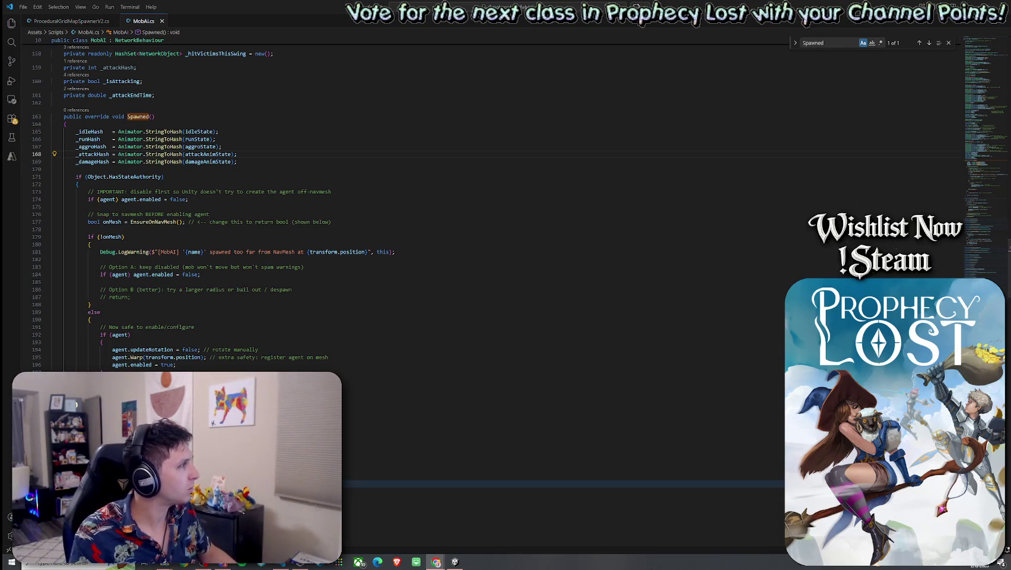
click(226, 274)
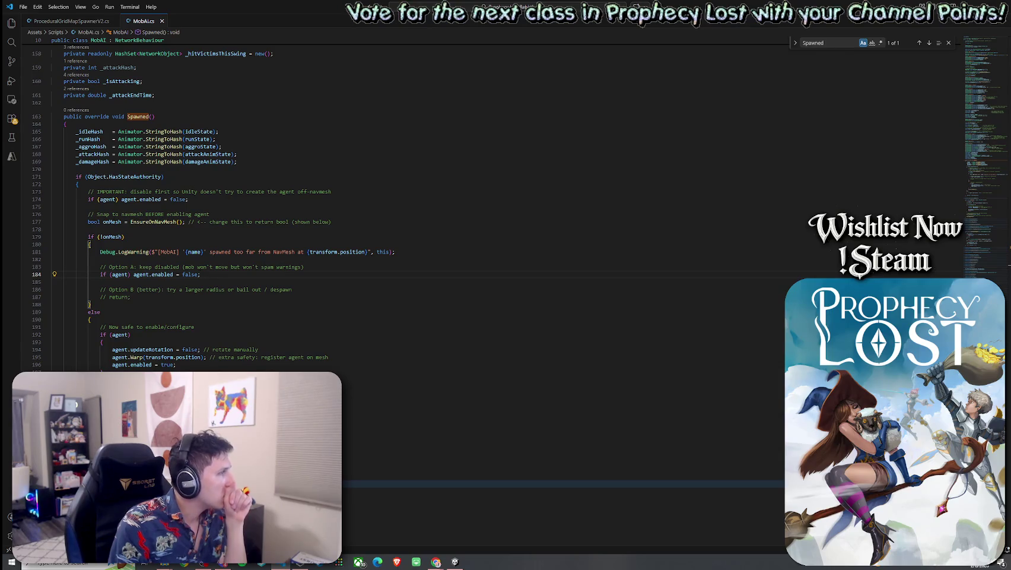
scroll(197, 369, down, 5)
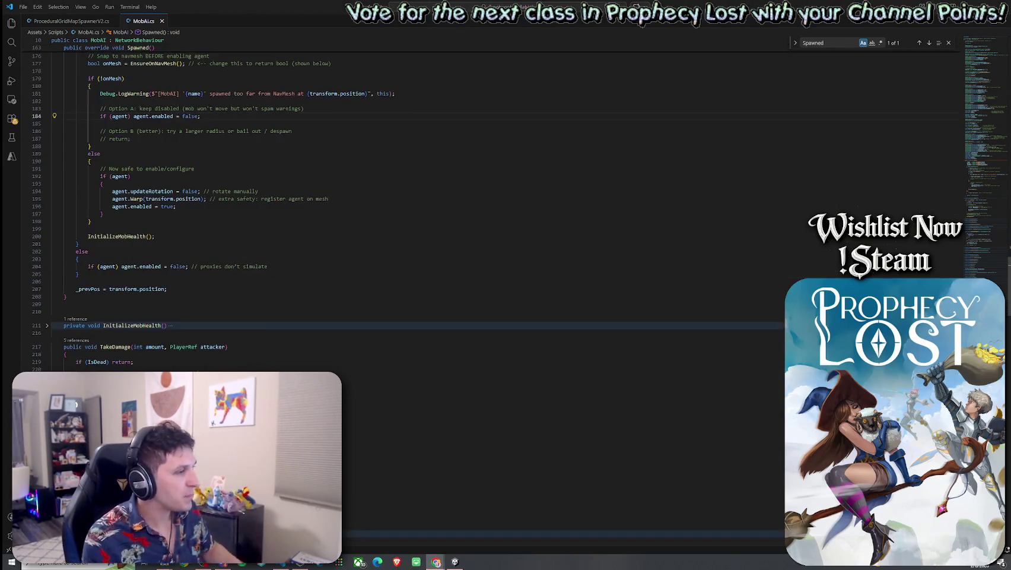
click(121, 304)
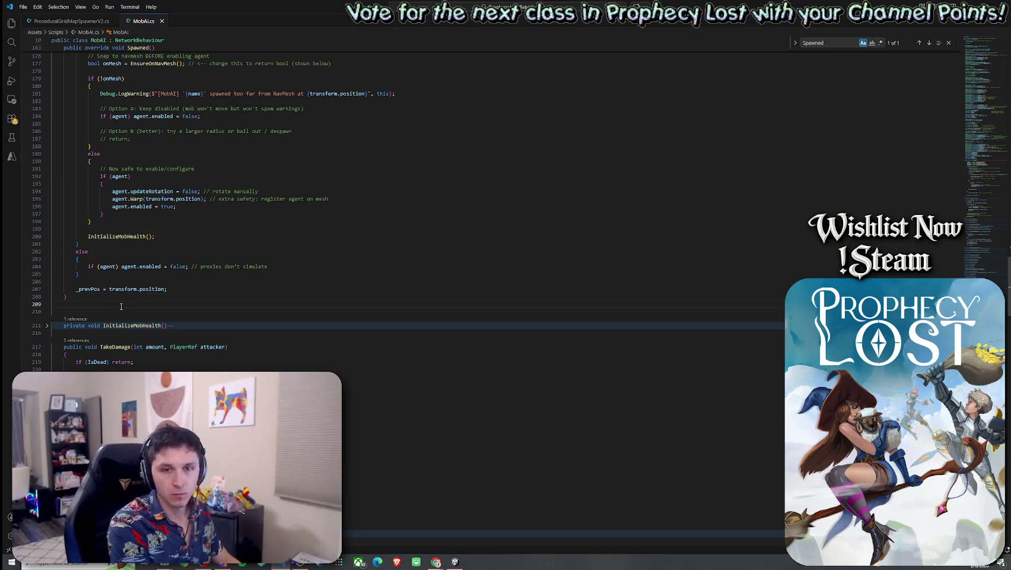
Paste the TraverseOffMeshLink coroutine below the Spawned method and indent its body one level
key(Return)
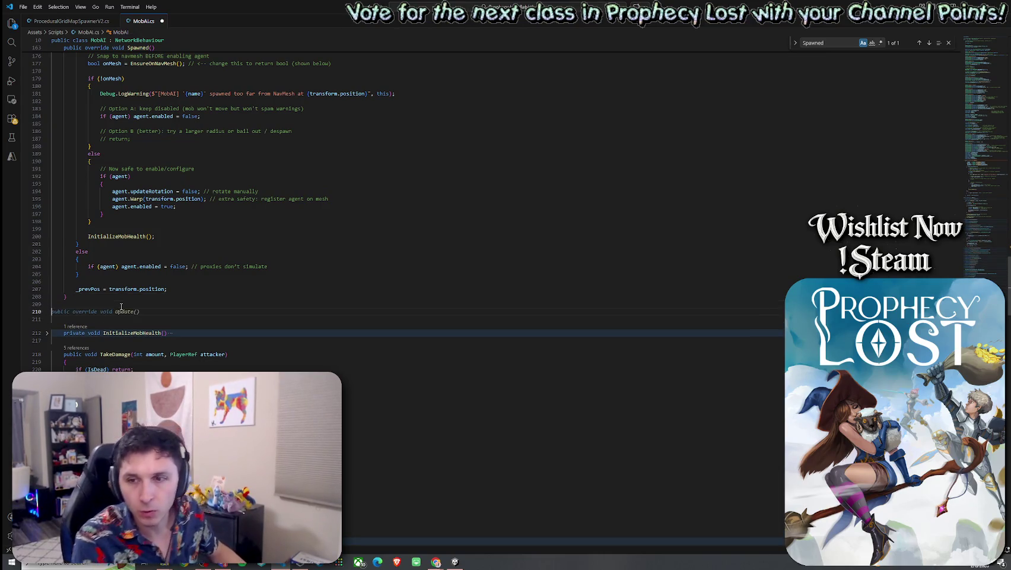
key(Tab)
key(ctrl+v)
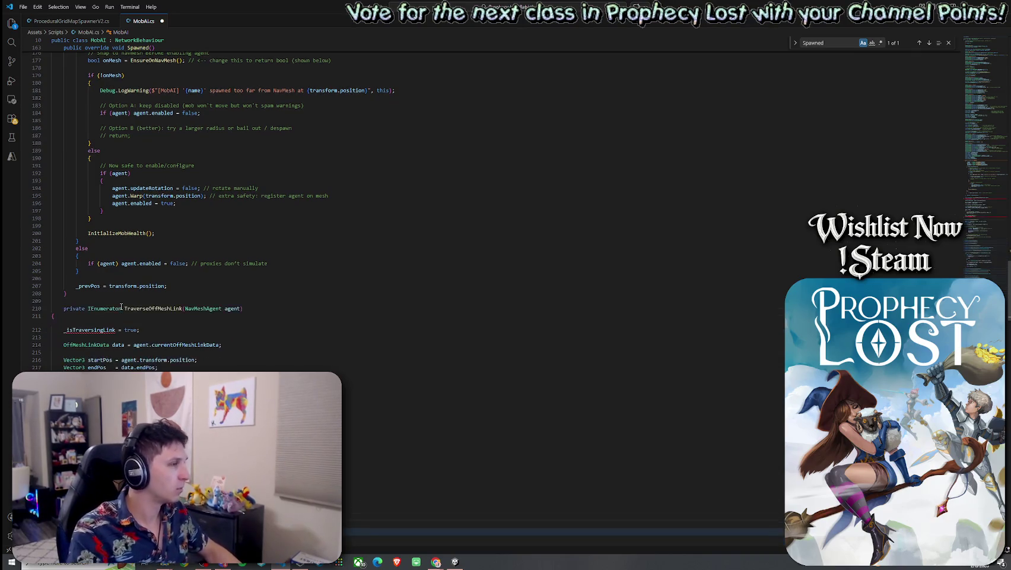
scroll(121, 306, down, 2)
drag(77, 371, 52, 283)
key(Tab)
click(122, 283)
click(126, 289)
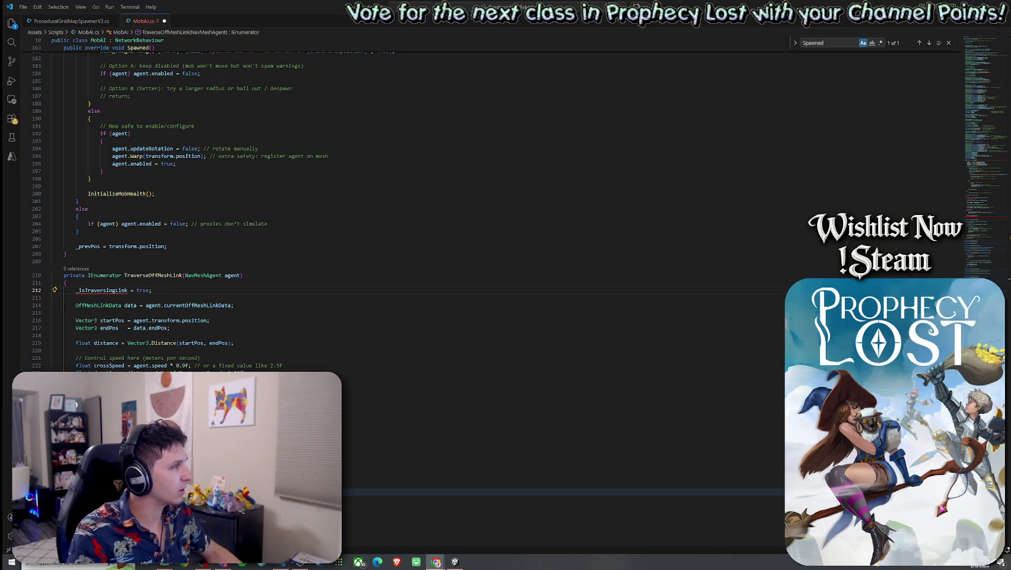
Declare 'private bool _isTraversingLink;' right after the Spawned method's closing brace
click(106, 253)
key(Return)
key(Return)
text(private bool _isTraversingLink;)
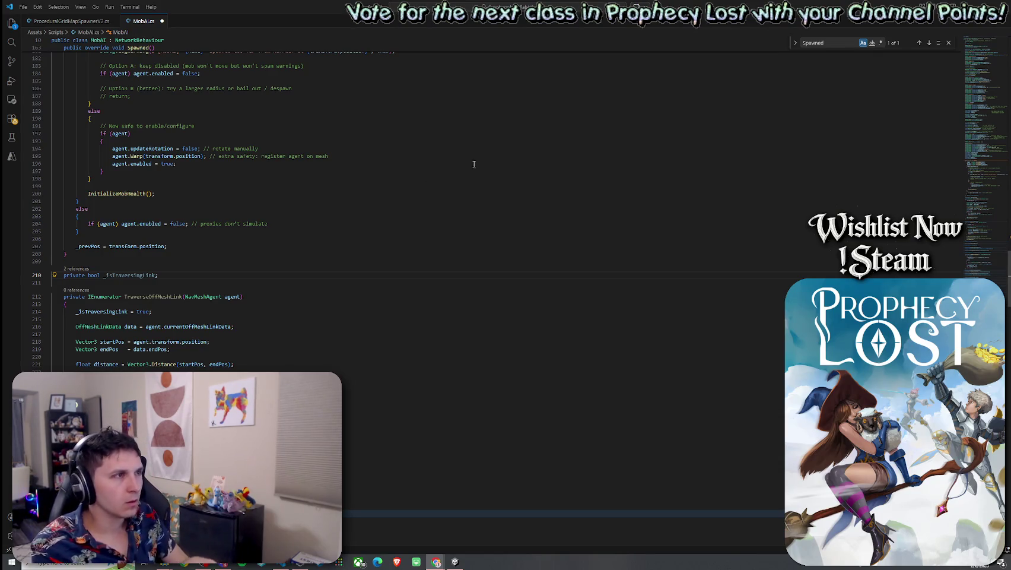
Restore the maximized VS Code window to a smaller size
key(super+Down)
Move the VS Code window to the top-left corner so Unity shows beside it
mouse_move(125, 70)
mouse_down()
mouse_move(74, 59)
mouse_move(22, 20)
mouse_up()
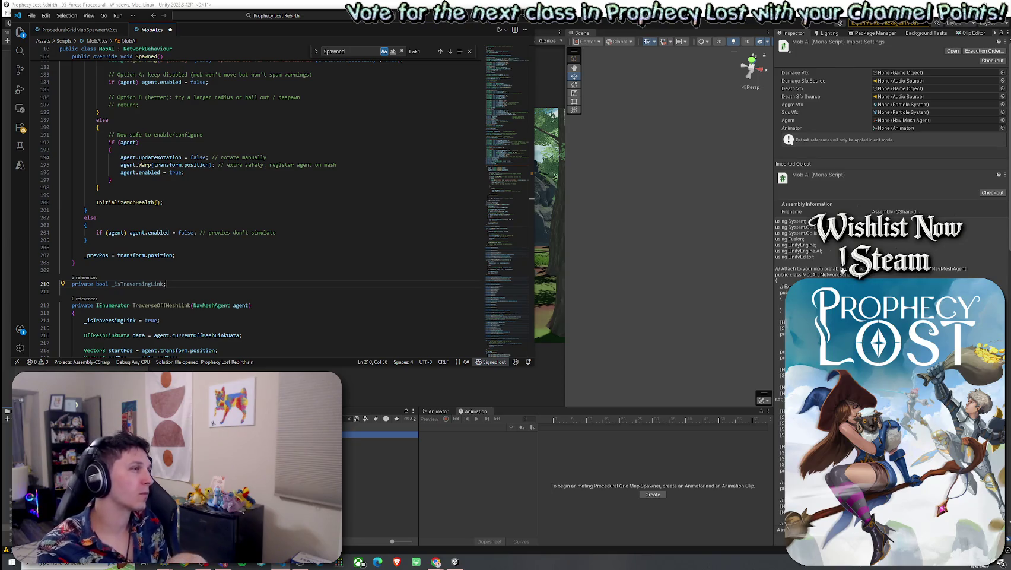
Save the MobAI.cs changes via File > Save and return to Unity to recompile
scroll(192, 190, down, 3)
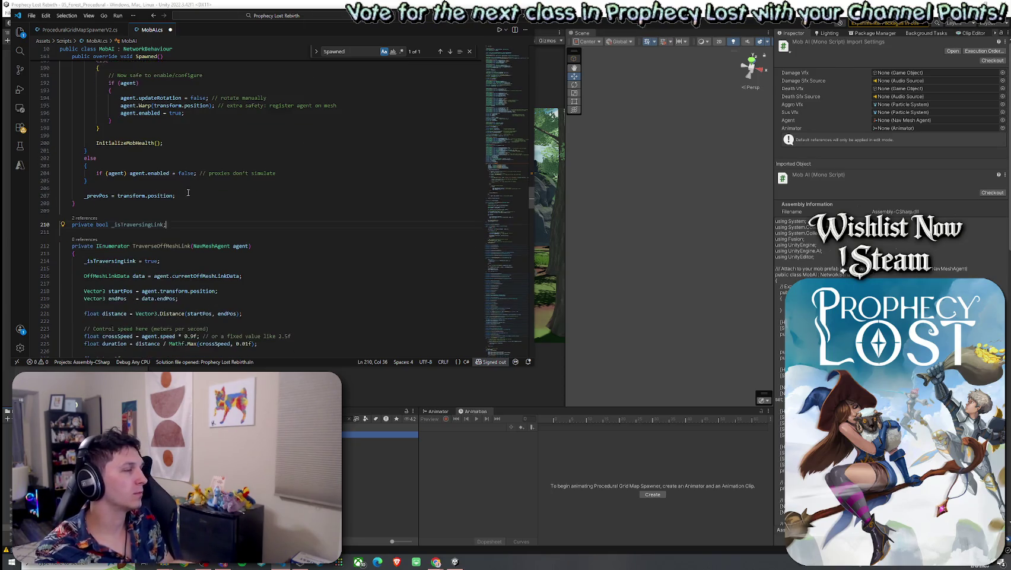
click(31, 15)
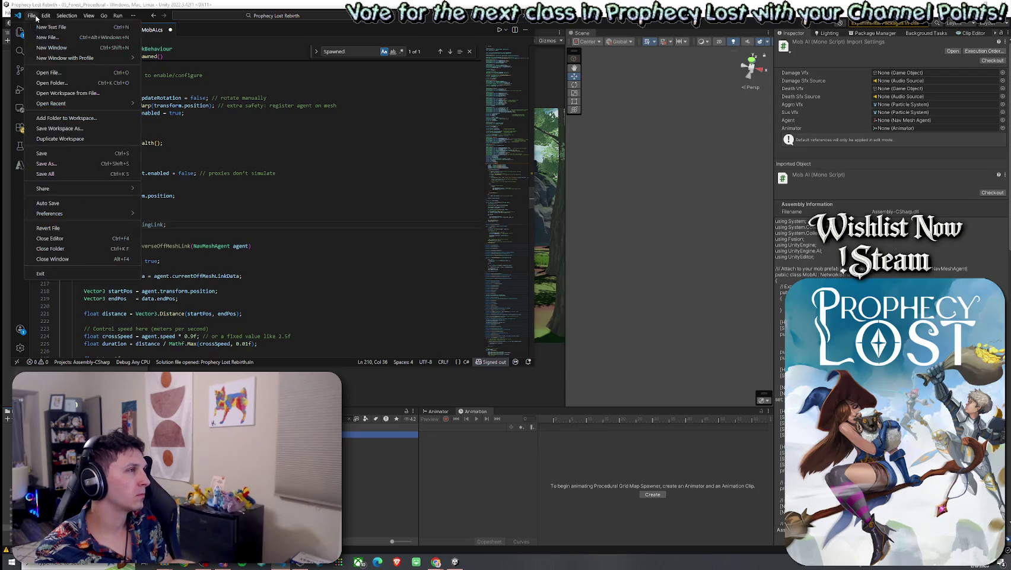
click(65, 149)
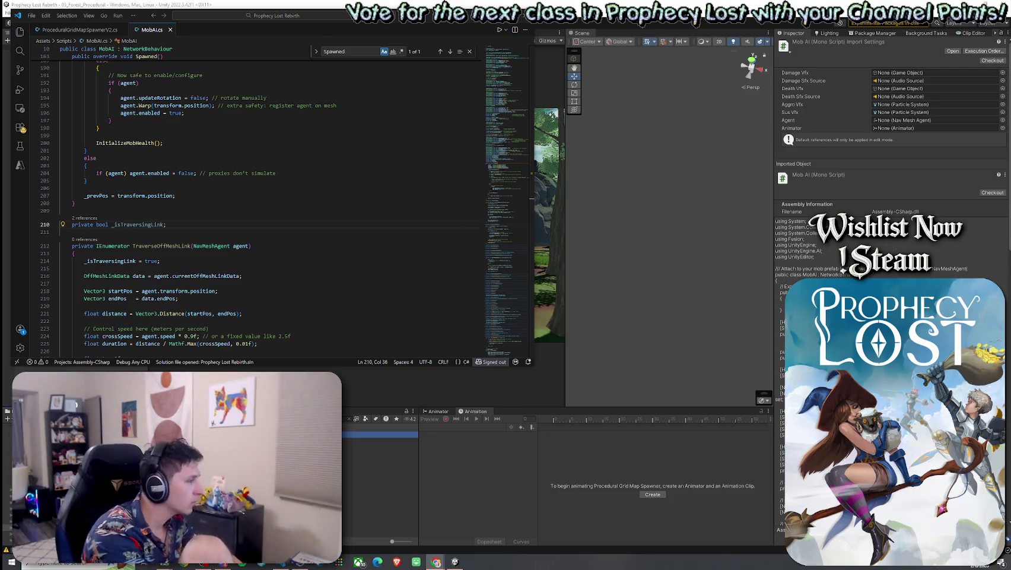
right_click(151, 30)
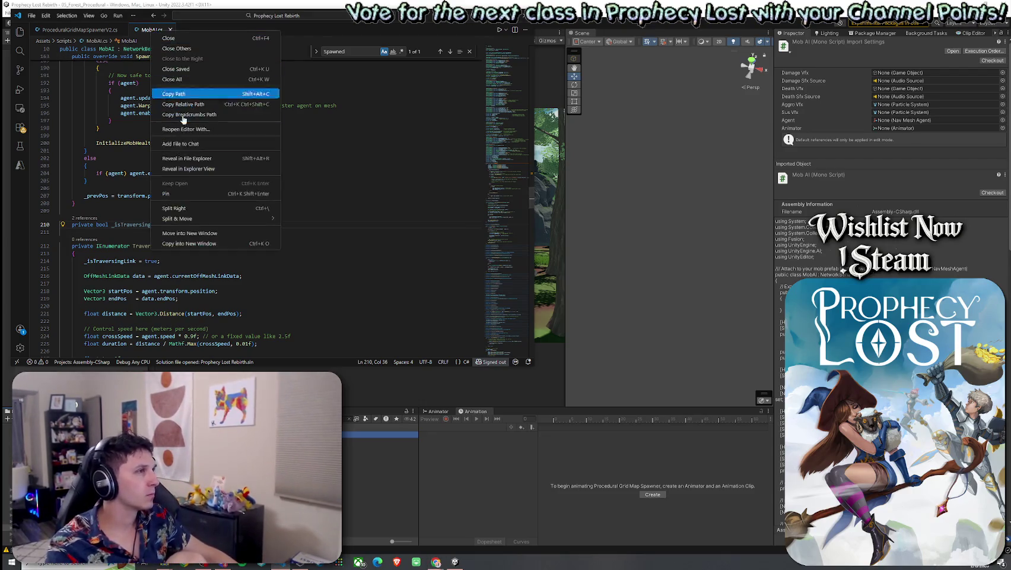
click(178, 159)
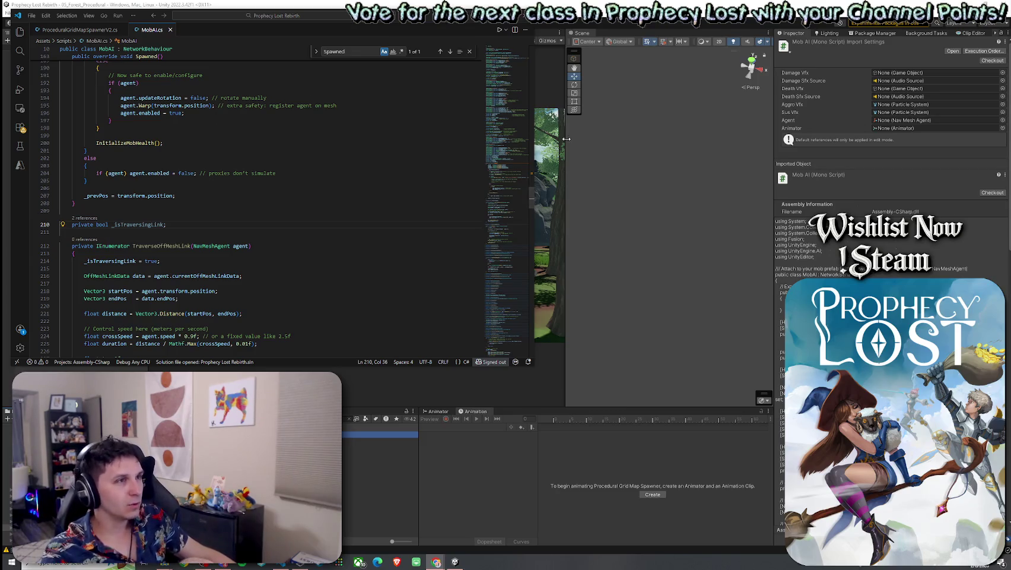
key(alt+Tab)
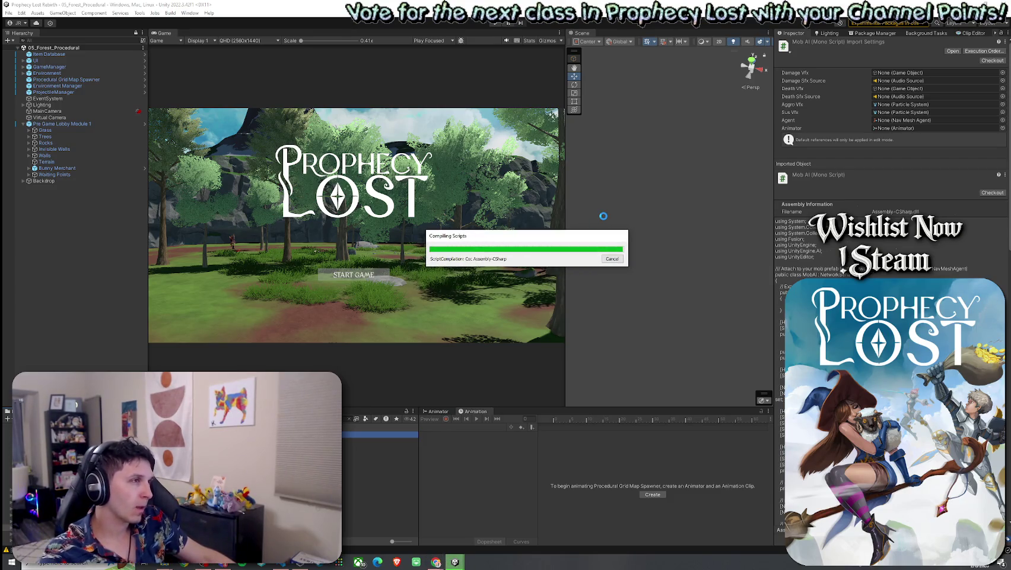
After Compiling Scripts finishes, select Procedural Grid Map Spawner to view its 15 by 15 grid settings
mouse_move(563, 238)
mouse_down()
mouse_move(543, 230)
mouse_move(544, 202)
mouse_move(597, 195)
mouse_move(576, 197)
mouse_up()
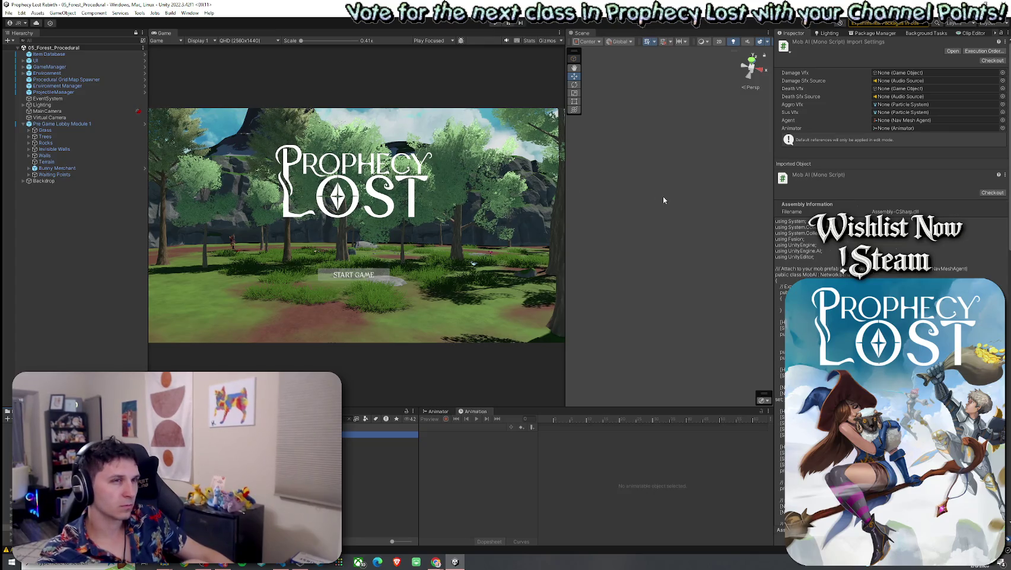
click(89, 79)
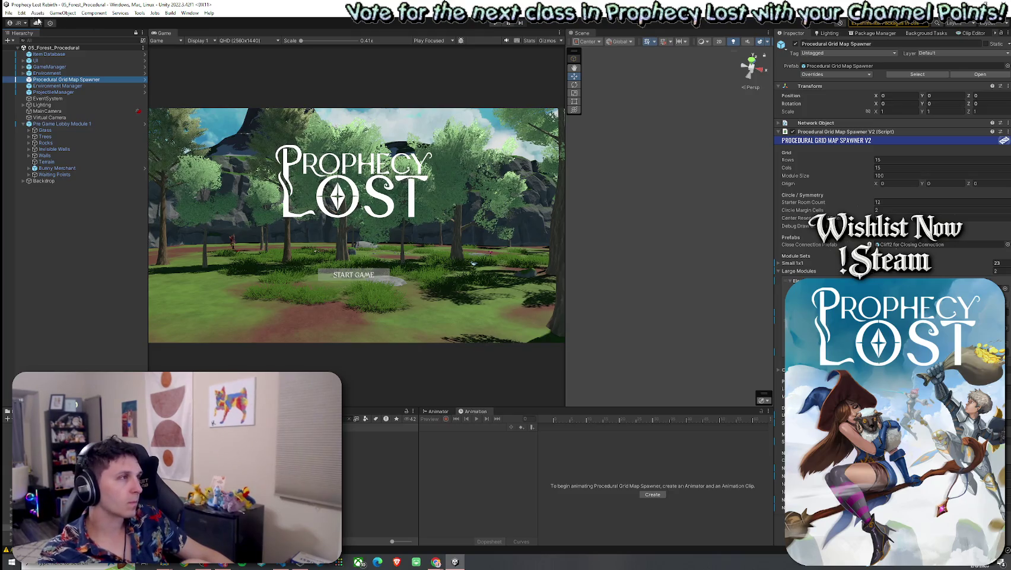
Save the 05_Forest_Procedural scene through File > Save, twice over
click(9, 13)
click(21, 51)
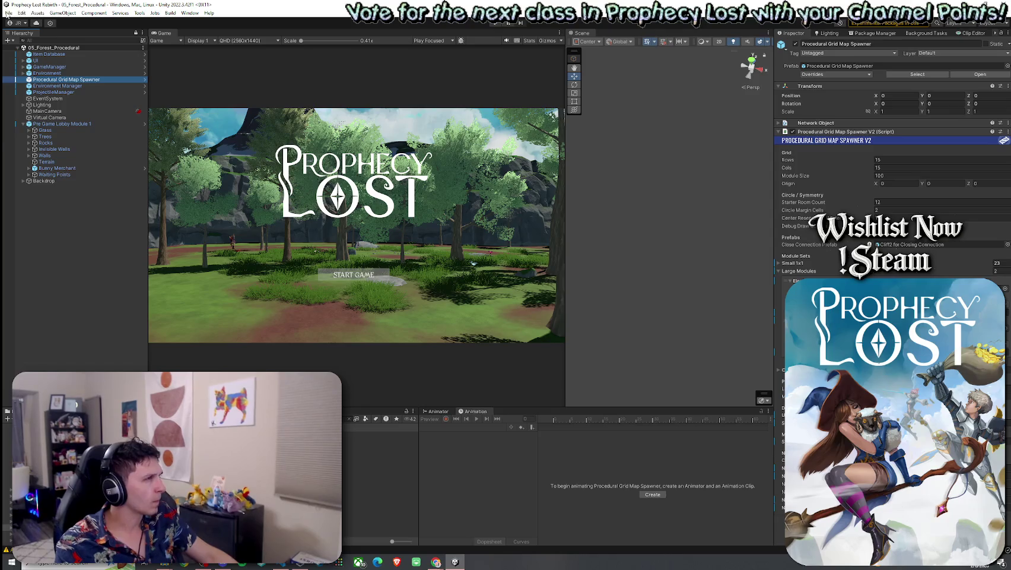
click(8, 13)
click(21, 51)
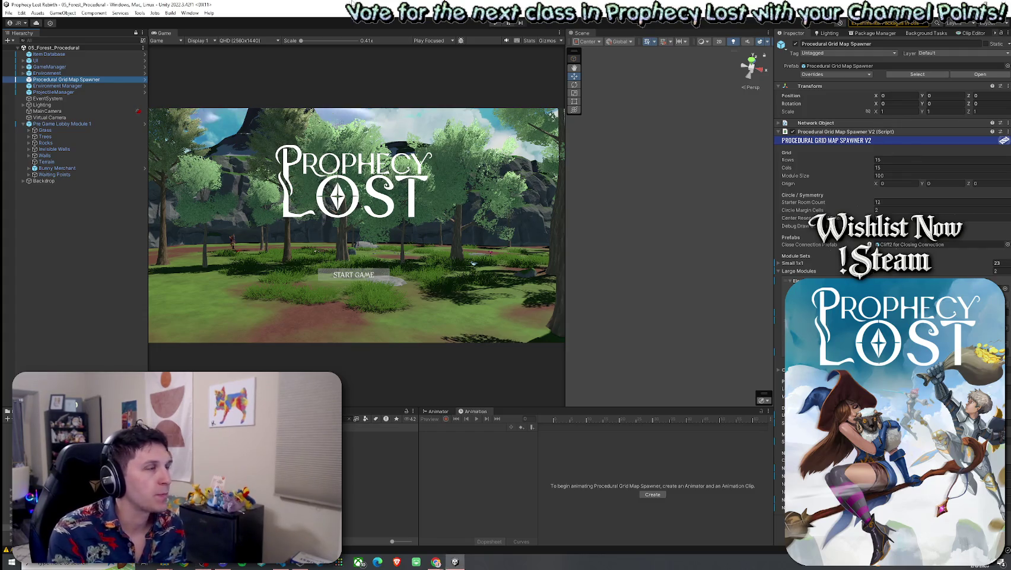
Save the forest scene twice through File > Save
click(24, 12)
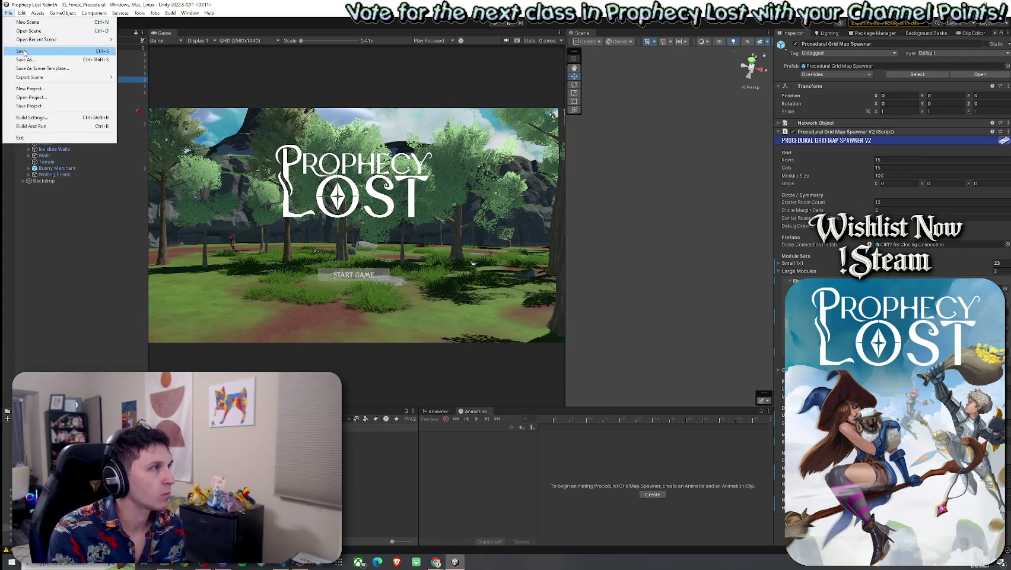
click(131, 72)
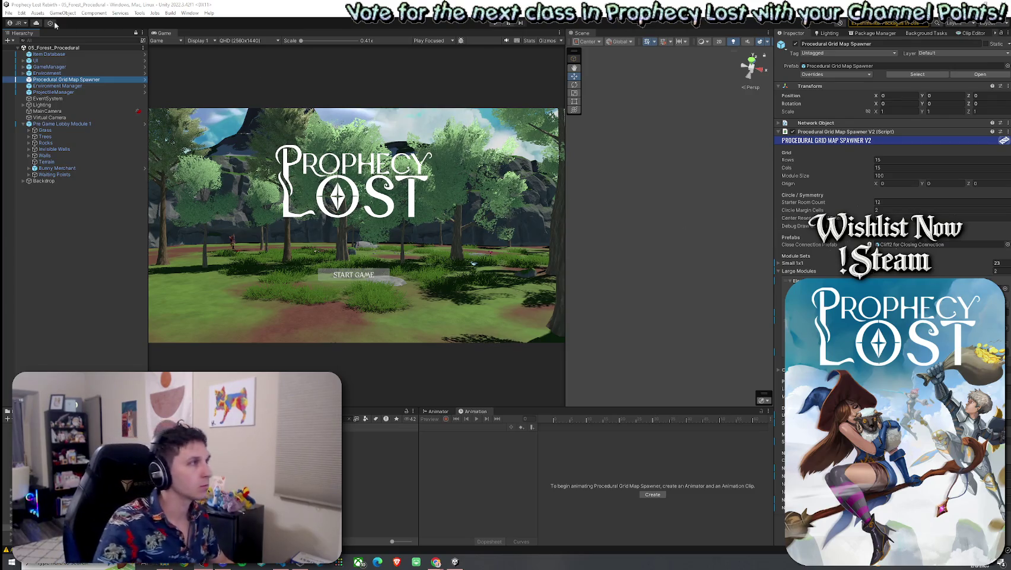
click(8, 13)
click(26, 52)
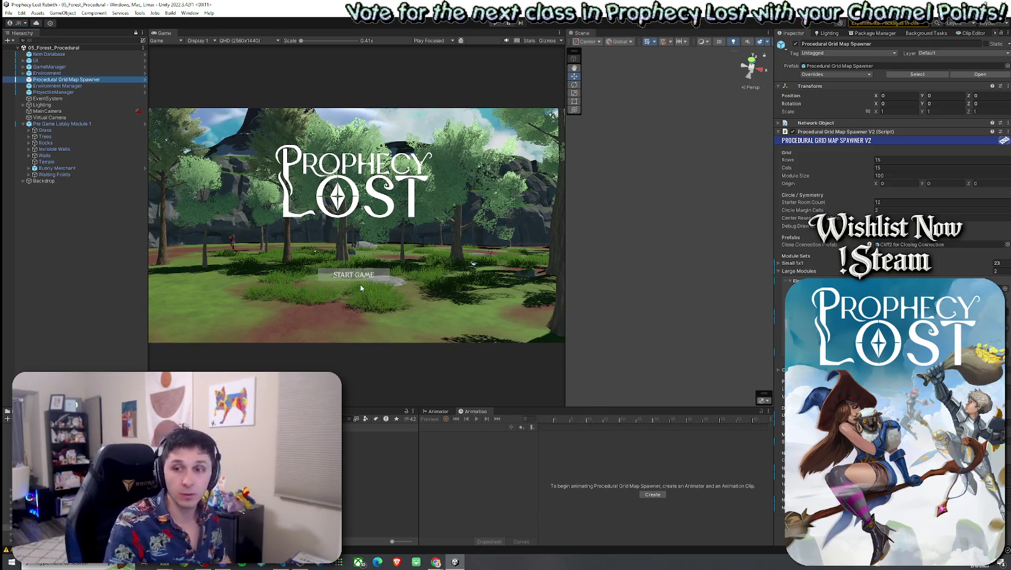
click(9, 13)
click(27, 51)
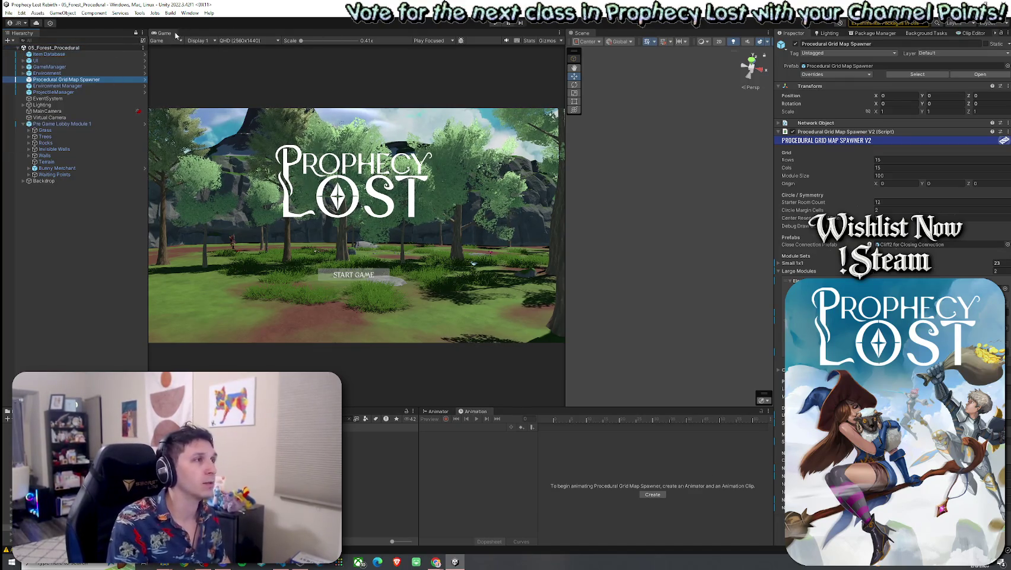
Maximize the Game view to check the Prophecy Lost title screen, then restore the layout
key(shift+space)
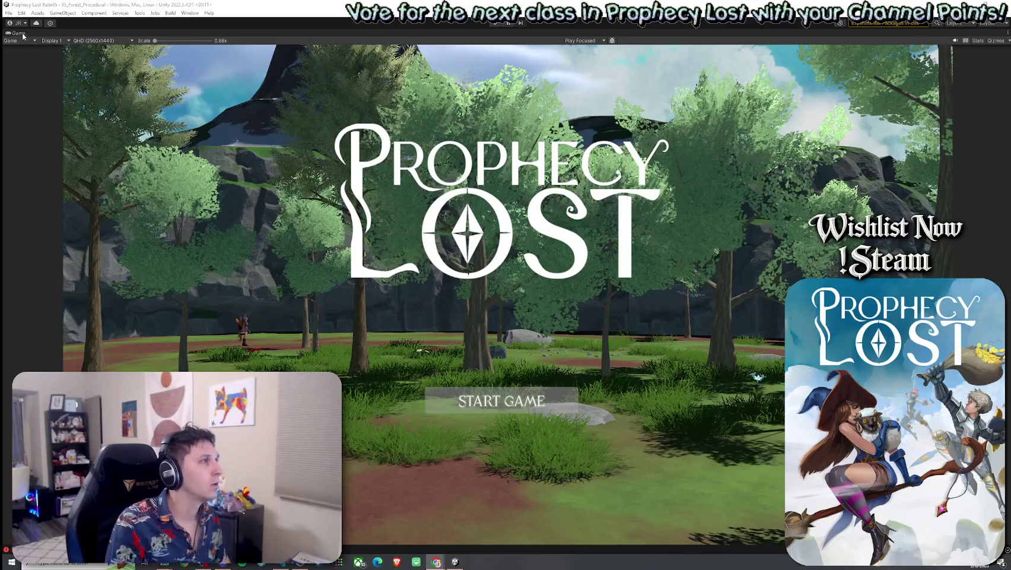
key(shift+space)
key(alt+Tab)
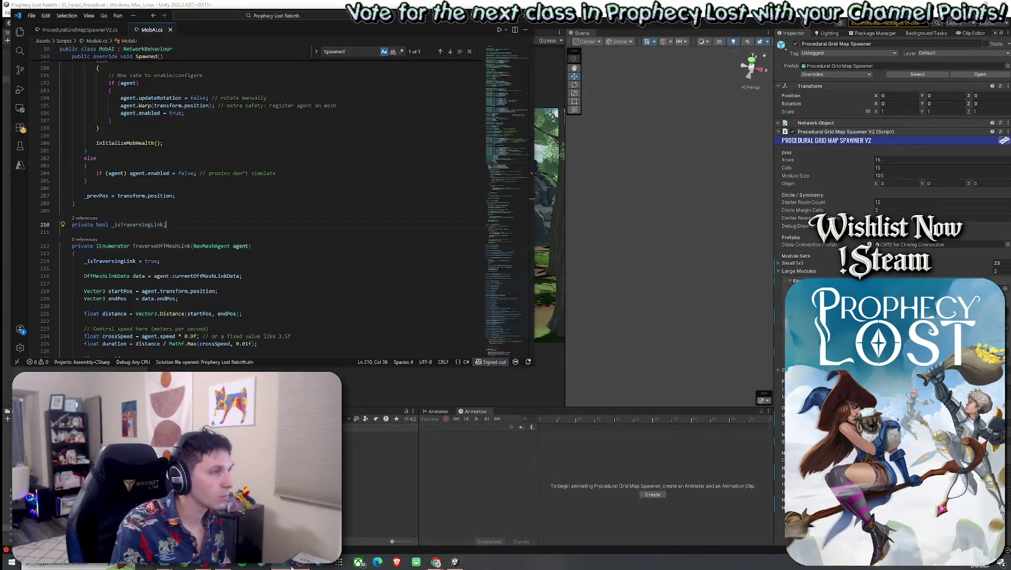
Paste and indent the Off-Mesh Link Traversal fields, then delete the misplaced block
click(45, 16)
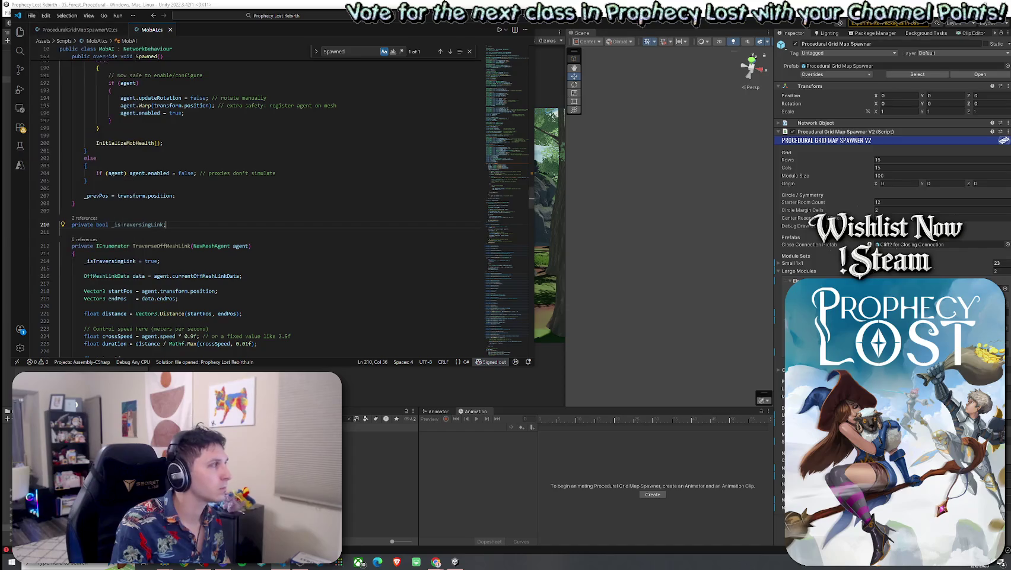
scroll(51, 171, up, 5)
drag(509, 190, 510, 44)
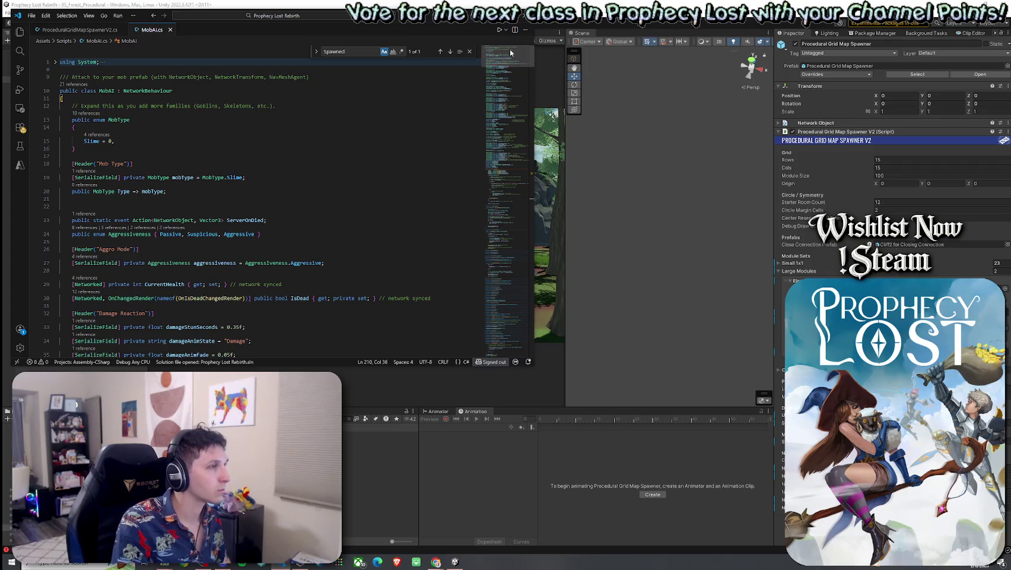
text([Header("Off-Mesh Link Traversal")] [SerializeField] private bool manualOffMeshTraversal = true;  // If true, traversal speed uses agent.speed * multiplier. If false, uses fixedOffMeshSpeedMps. [SerializeField] private bool offMeshUseAgentSpeed = true;  [SerializeField, Min(0.1f)] private float offMeshSpeedMultiplier = 1.0f;  [SerializeField, Min(0.1f)] private float fixedOffMeshSpeedMps = 3.0f;  // Optional smoothing (ease-in/out). Helps avoid "snap" feeling. [SerializeField] private bool offMeshUseSmoothStep = true;  private bool _isTraversingOffMesh; private Coroutine _offMeshRoutine;)
key(Return)
mouse_move(159, 315)
mouse_down()
mouse_move(65, 196)
mouse_move(59, 168)
mouse_up()
key(Tab)
click(115, 148)
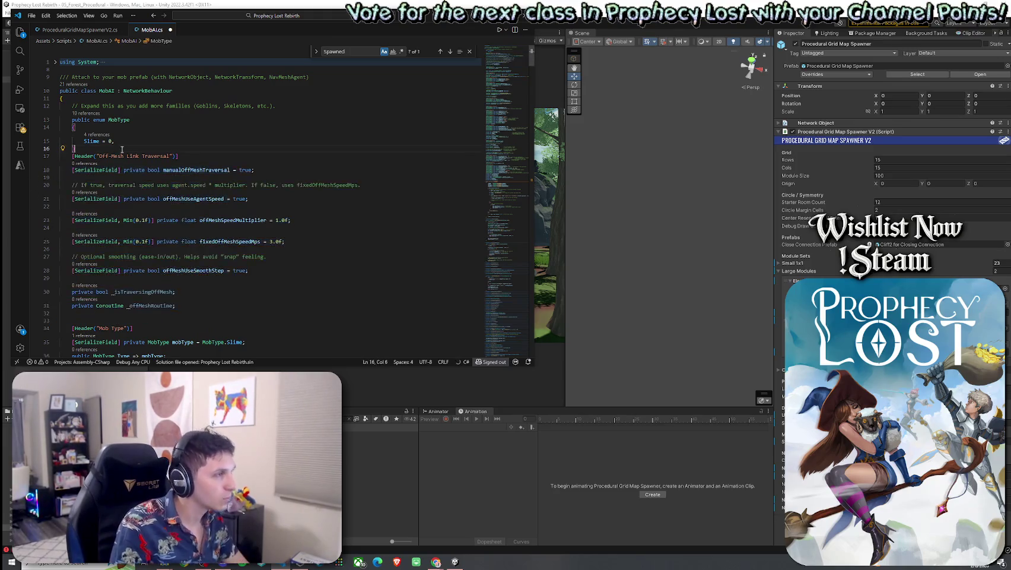
key(Return)
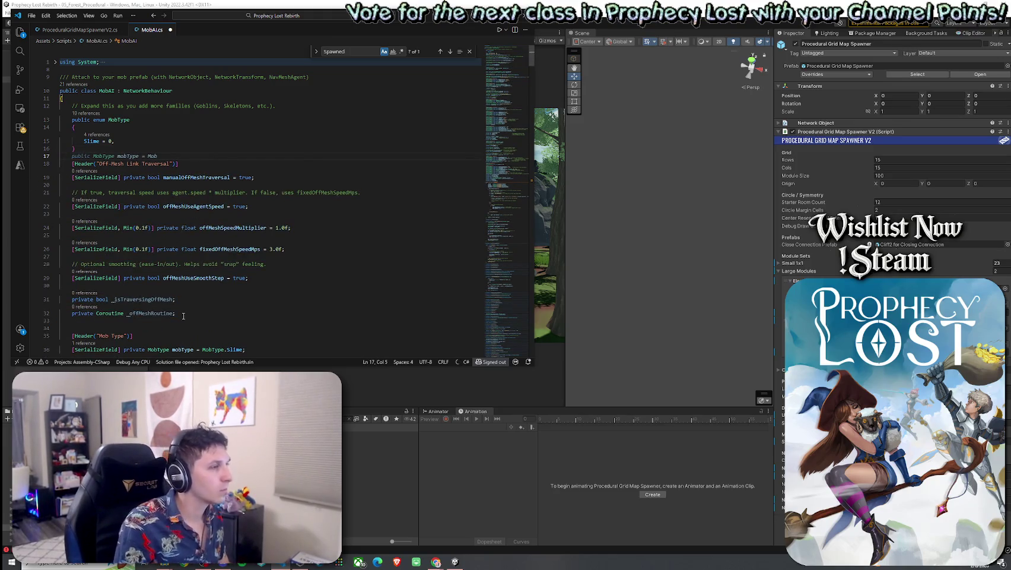
drag(186, 315, 65, 164)
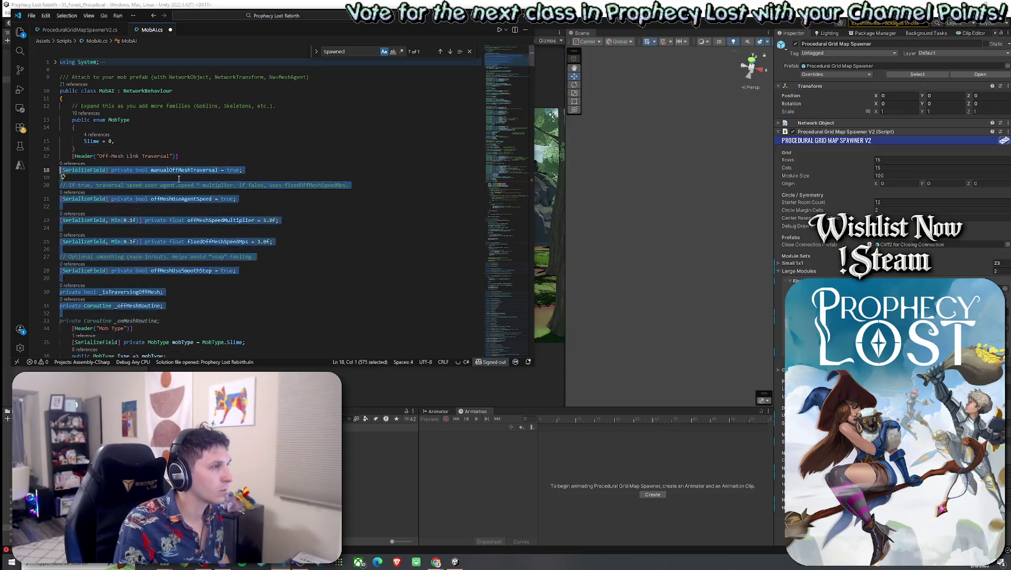
key(BackSpace)
Paste the Off-Mesh Link Traversal fields on a new line below the MobType enum and indent them
scroll(178, 236, down, 6)
scroll(178, 236, down, 15)
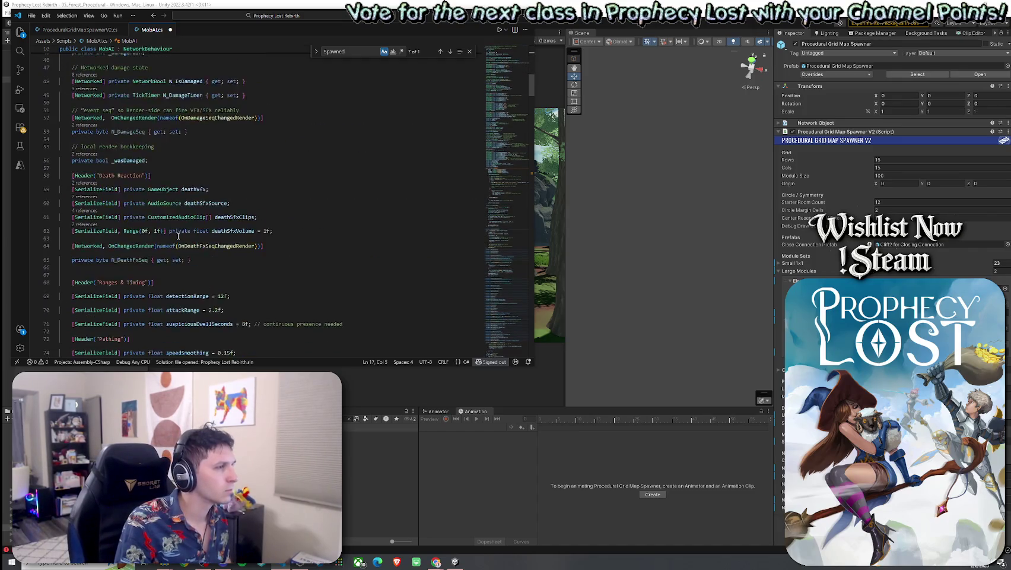
scroll(178, 236, up, 20)
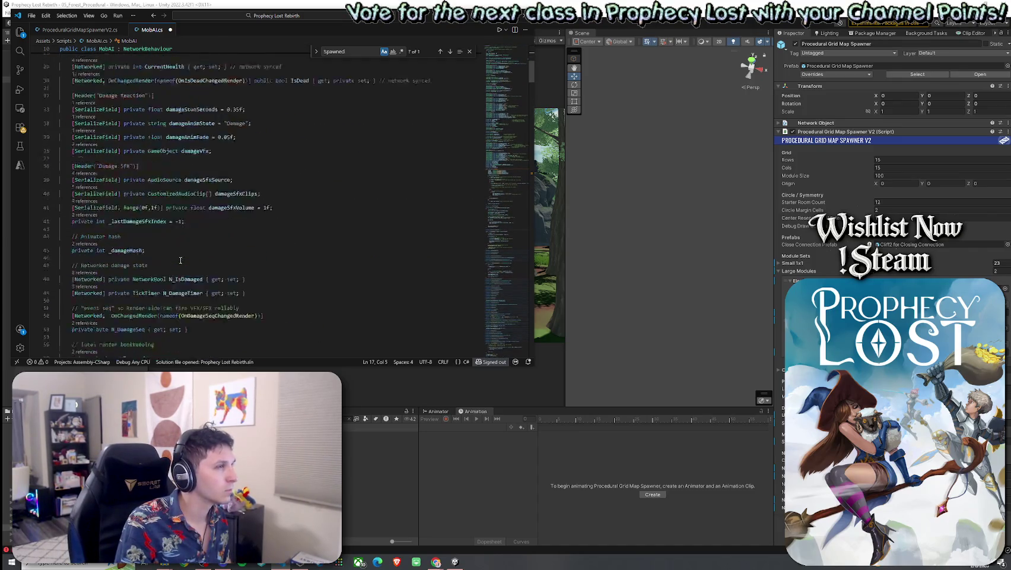
click(132, 146)
click(133, 149)
key(Return)
key(Return)
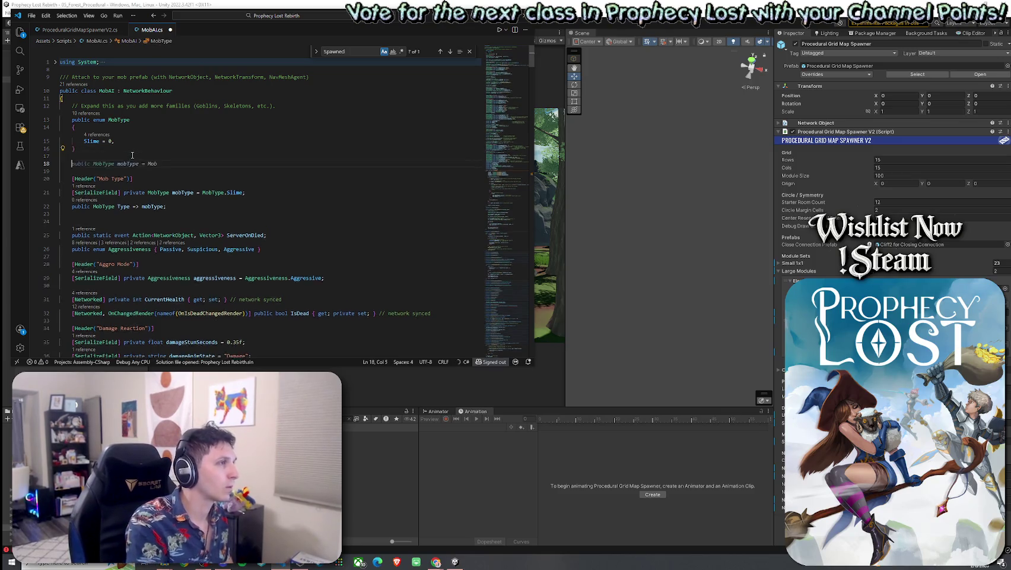
text([Header("Off-Mesh Link Traversal")] [SerializeField] private bool manualOffMeshTraversal = true;  // If true, traversal speed uses agent.speed * multiplier. If false, uses fixedOffMeshSpeedMps. [SerializeField] private bool offMeshUseAgentSpeed = true;  [SerializeField, Min(0.1f)] private float offMeshSpeedMultiplier = 1.0f;  [SerializeField, Min(0.1f)] private float fixedOffMeshSpeedMps = 3.0f;  // Optional smoothing (ease-in/out). Helps avoid "snap" feeling. [SerializeField] private bool offMeshUseSmoothStep = true;  private bool _isTraversingOffMesh; private Coroutine _offMeshRoutine;)
key(shift+Up)
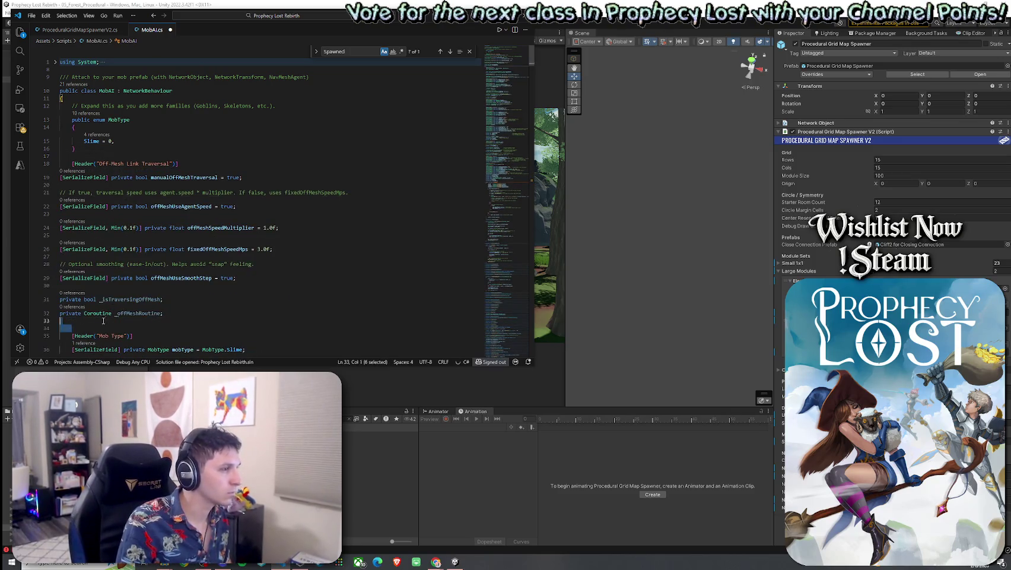
key(shift+Up)
key(shift+Up)
key(shift+Up)
key(Tab)
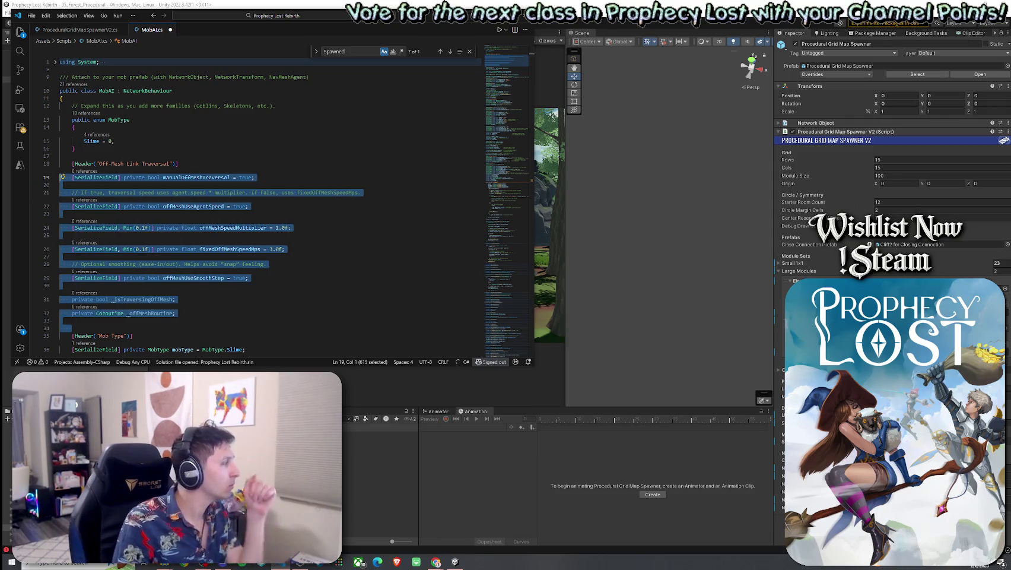
Search for 'Spawned' to jump to the Spawned method
key(ctrl+f)
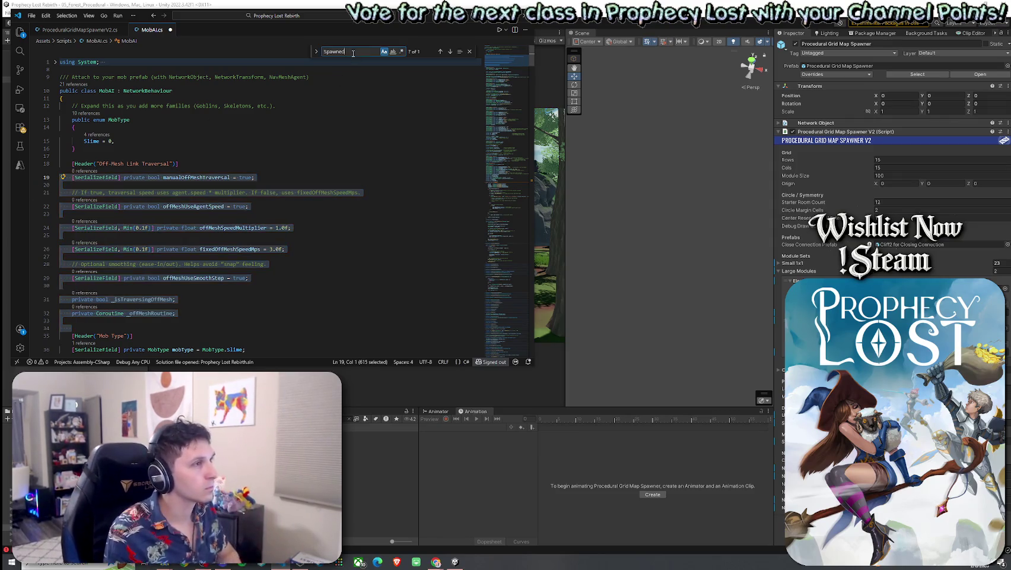
key(Return)
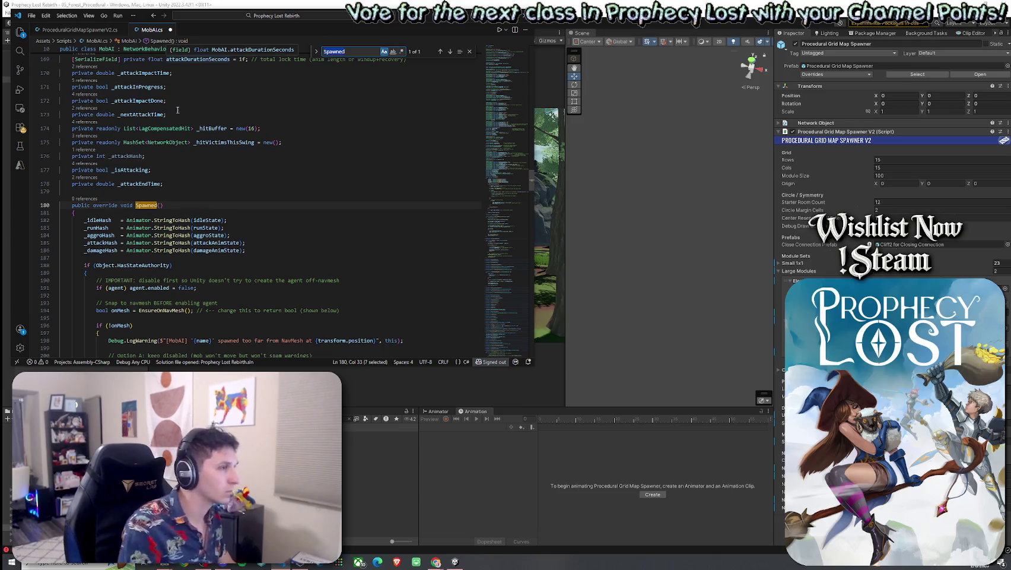
scroll(186, 89, down, 5)
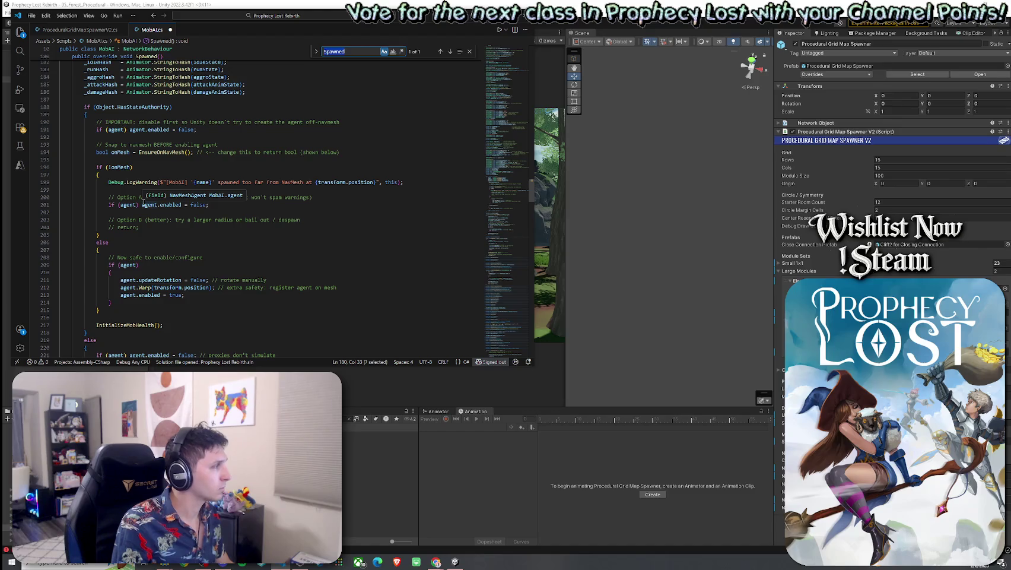
Below 'agent.enabled = true;', add a one-line if setting agent.autoTraverseOffMeshLink to false when manualOffMeshTraversal is on
click(192, 296)
key(Return)
text(if (manualOffMeshTraversal)         agent.autoTraverseOffMeshLink = false;)
click(85, 310)
key(BackSpace)
key(BackSpace)
key(BackSpace)
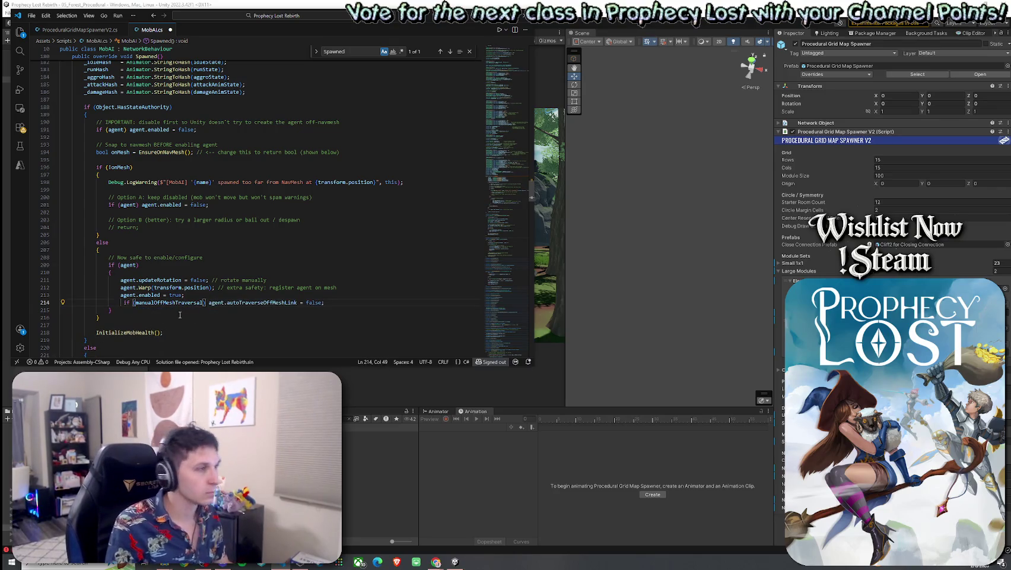
key(shift+Tab)
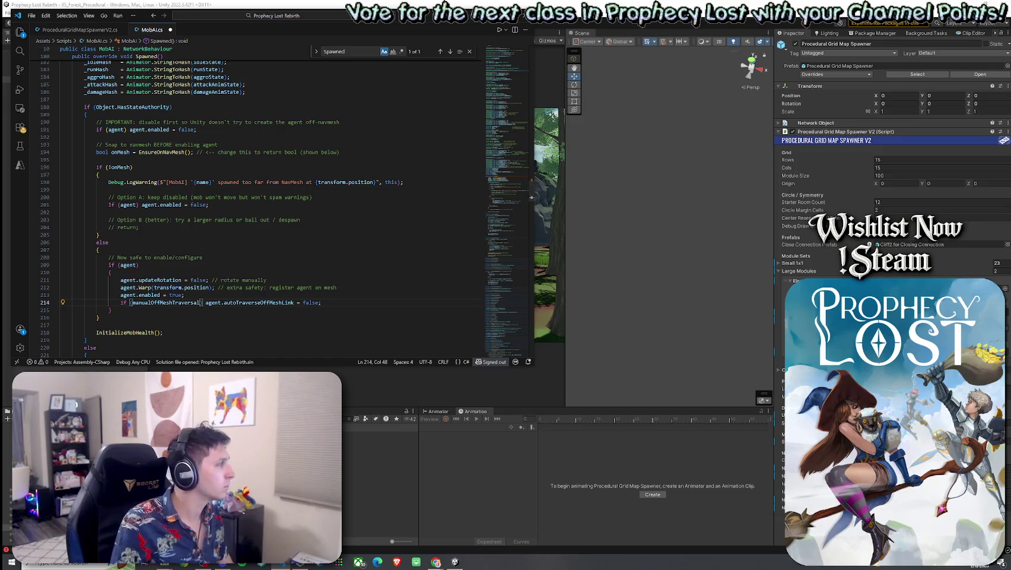
key(alt+Tab)
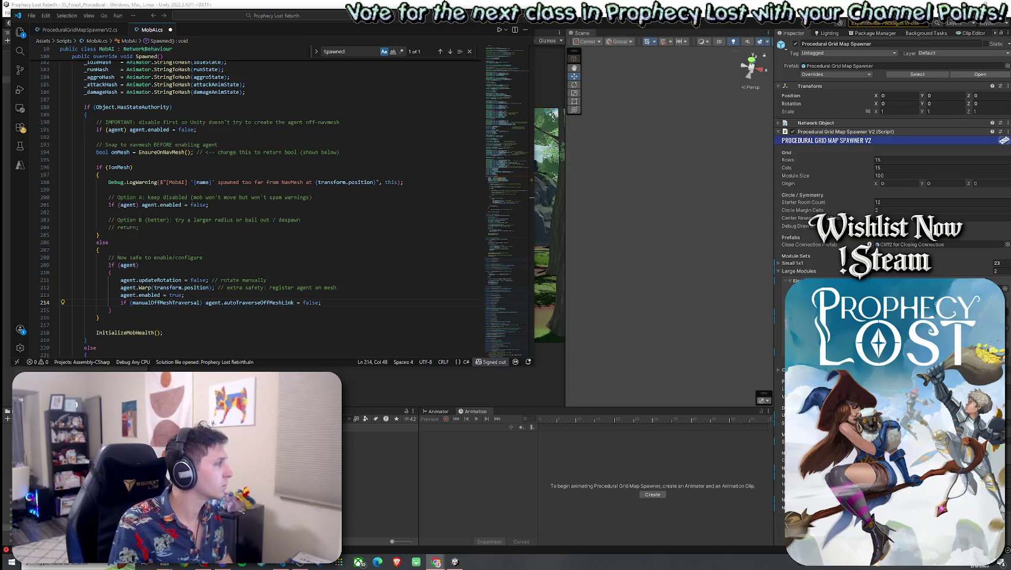
key(alt+Tab)
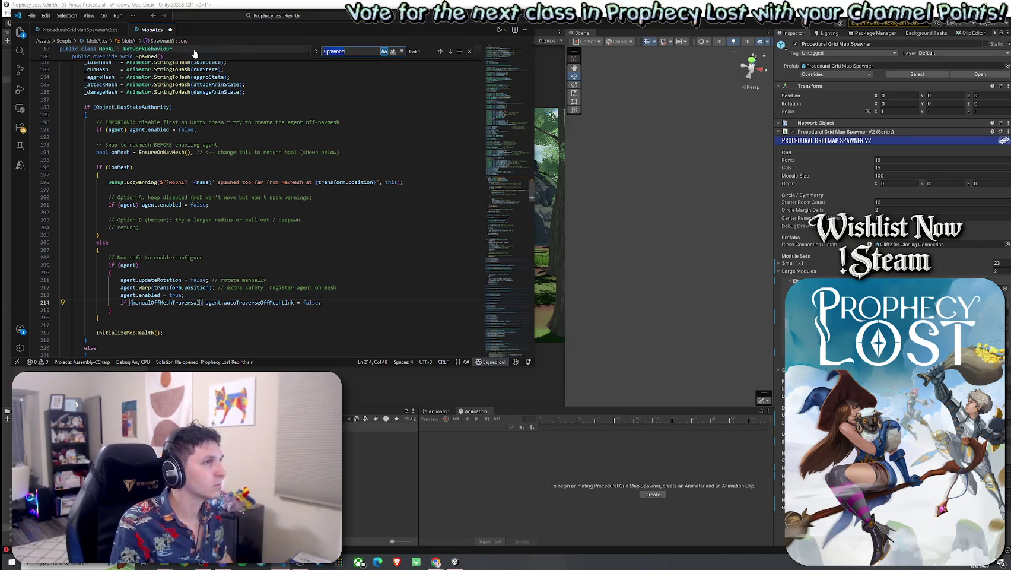
Find the N_IsDamaged check in FixedUpdateNetwork and unfold its damage-reaction block
text(if ()
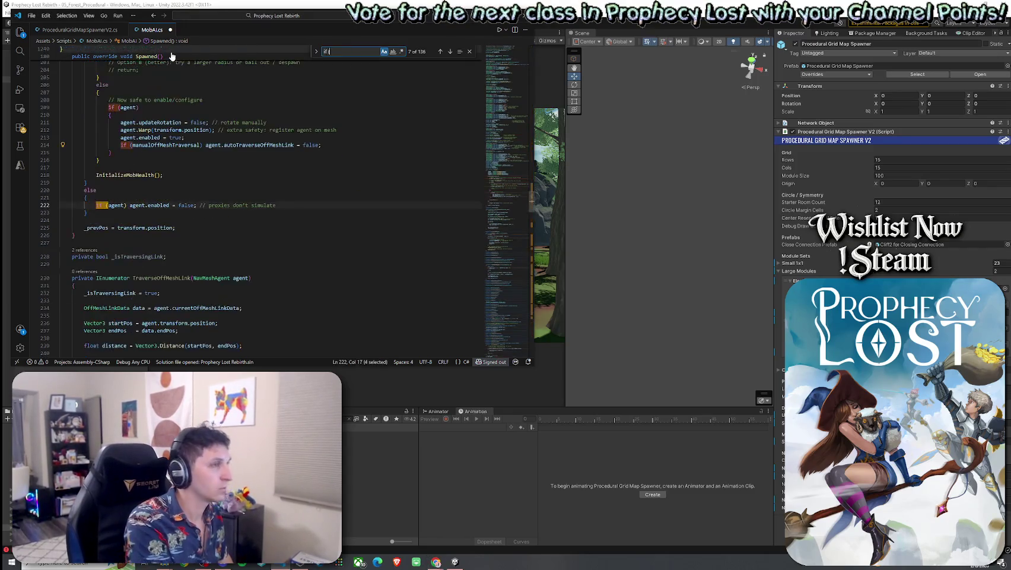
text(N_camage)
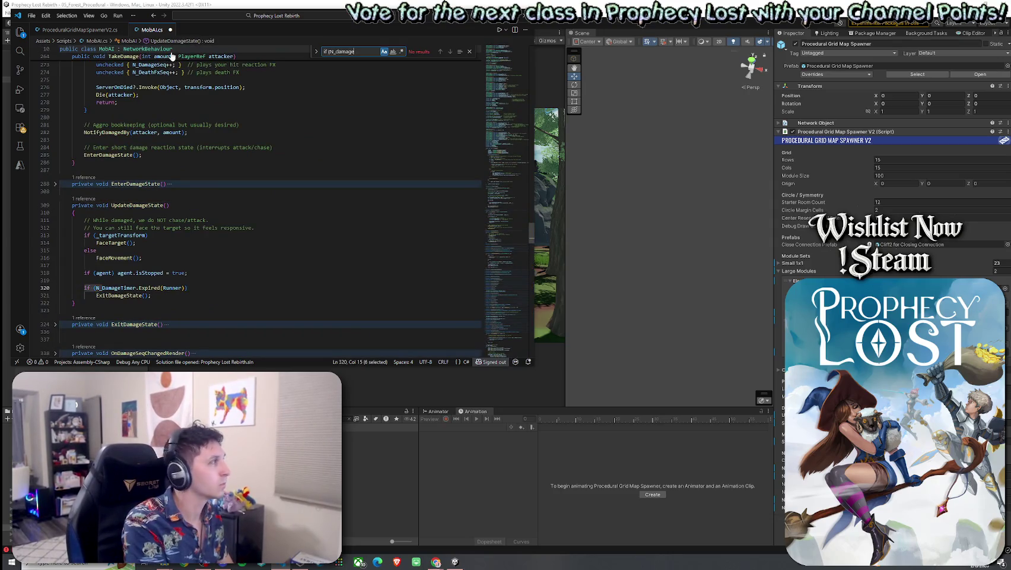
key(BackSpace)
key(BackSpace)
key(BackSpace)
text(IsDamage)
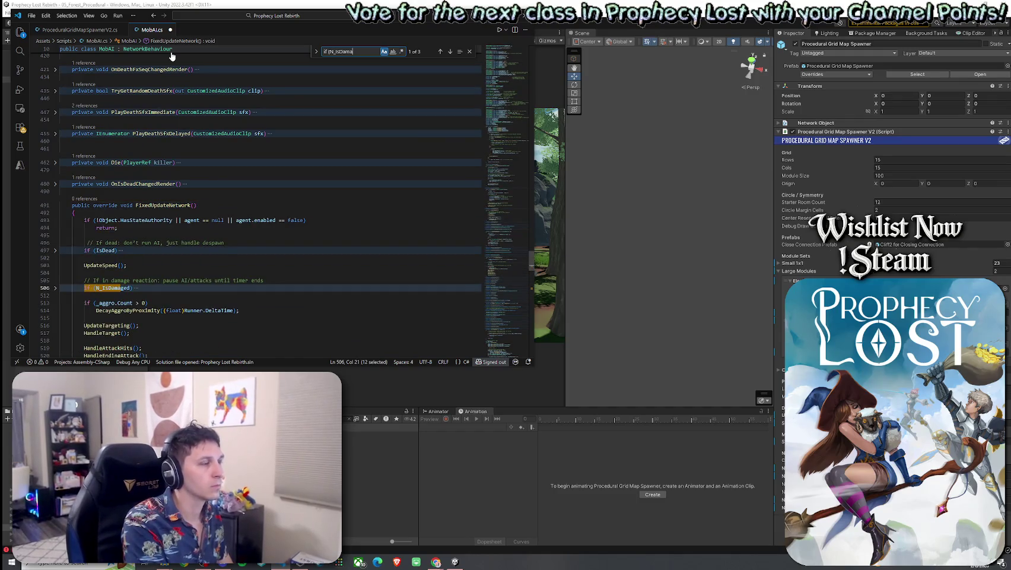
key(BackSpace)
key(BackSpace)
click(55, 288)
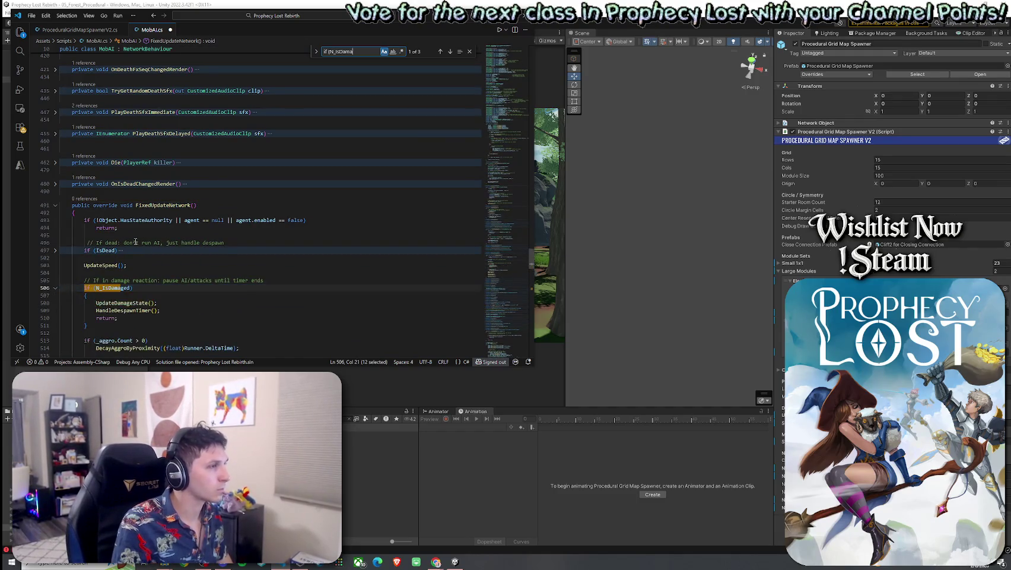
scroll(166, 215, down, 2)
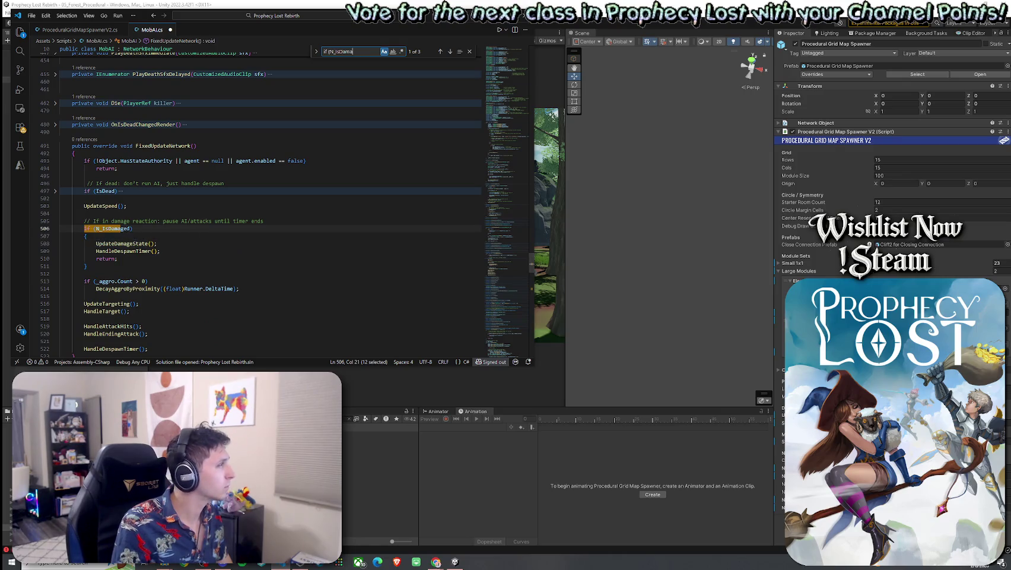
click(109, 267)
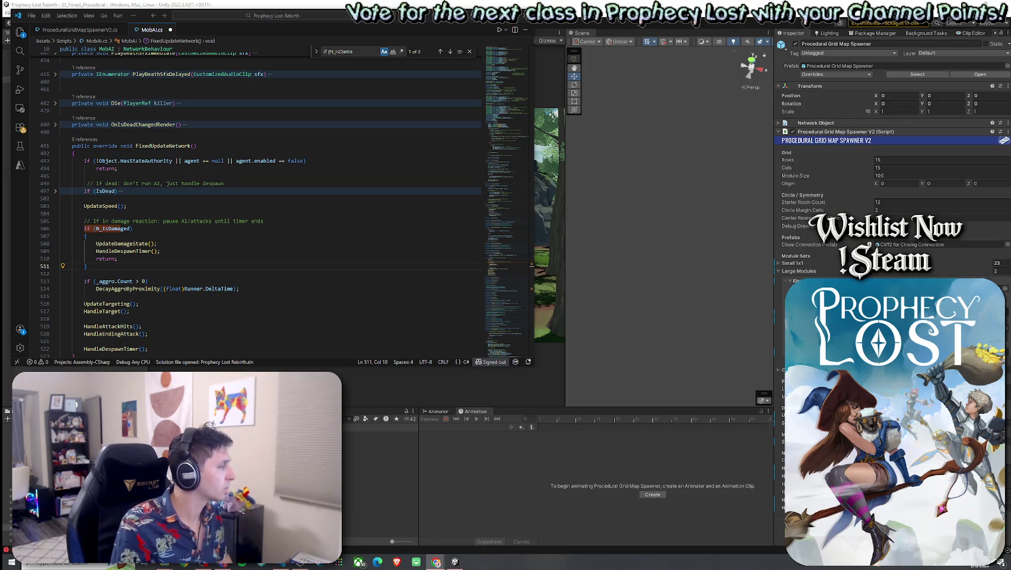
Paste the manual off-mesh traversal block after the damage block and indent it
key(ctrl+v)
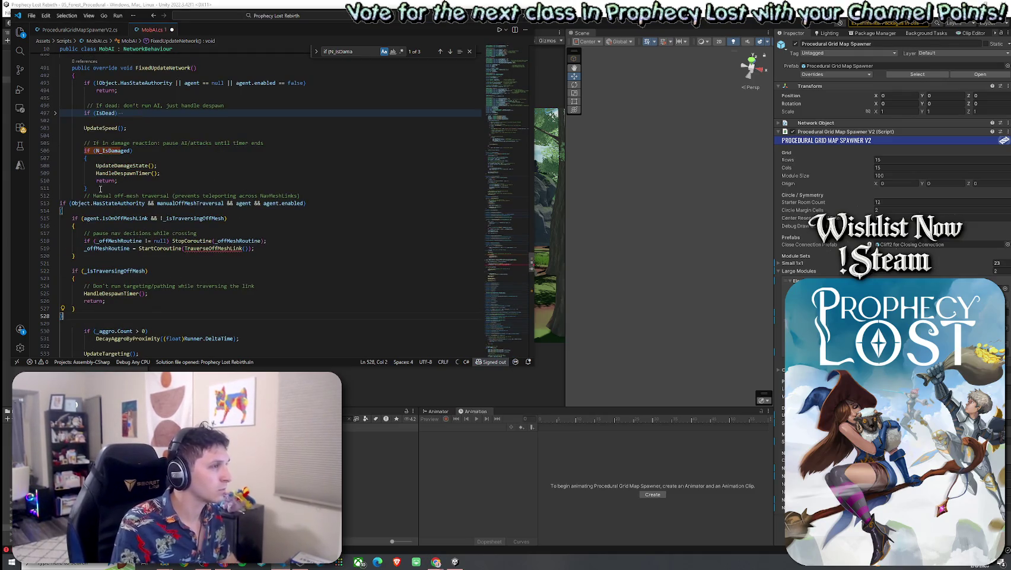
click(100, 188)
key(Return)
click(88, 319)
mouse_move(88, 319)
mouse_down()
mouse_move(137, 203)
mouse_move(60, 211)
mouse_up()
key(Tab)
key(Tab)
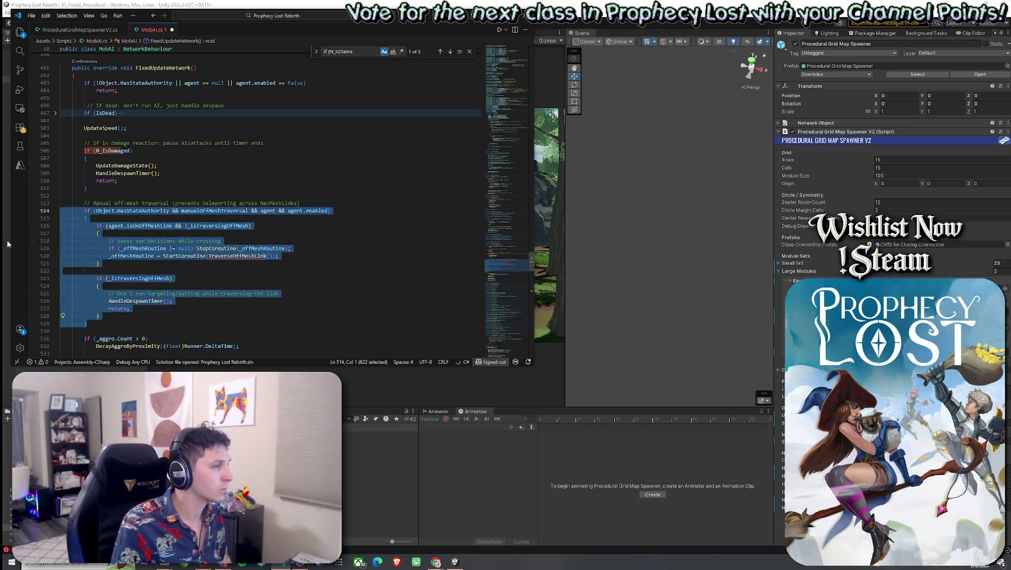
Add blank lines after FixedUpdateNetwork to make room for a new method
key(alt+Tab)
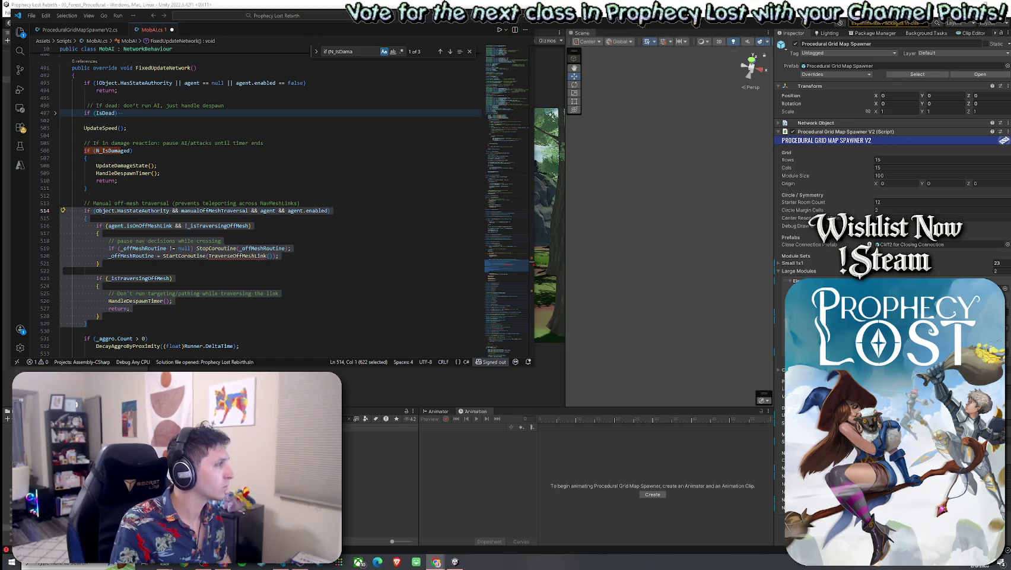
scroll(120, 279, down, 1)
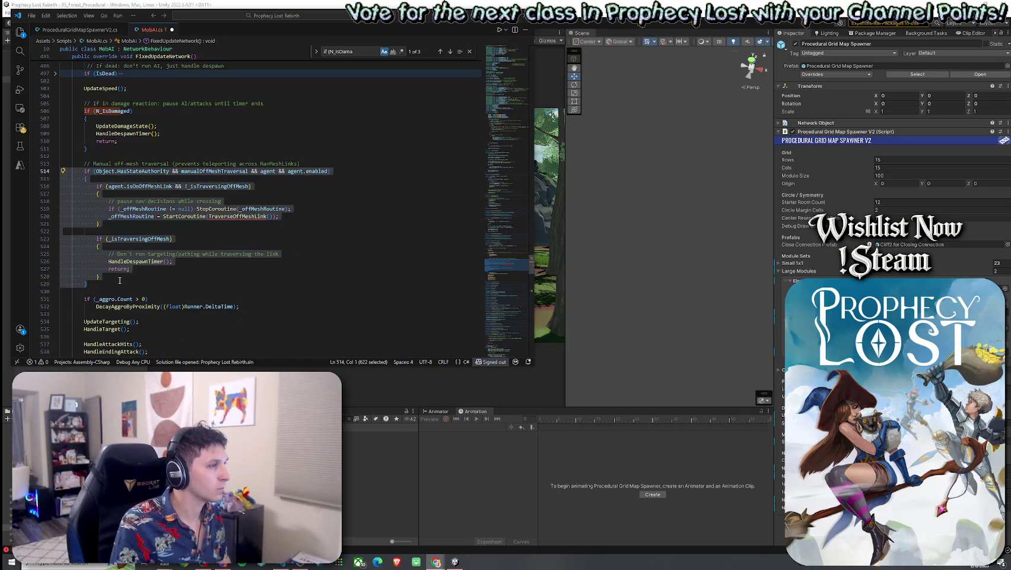
scroll(120, 279, down, 10)
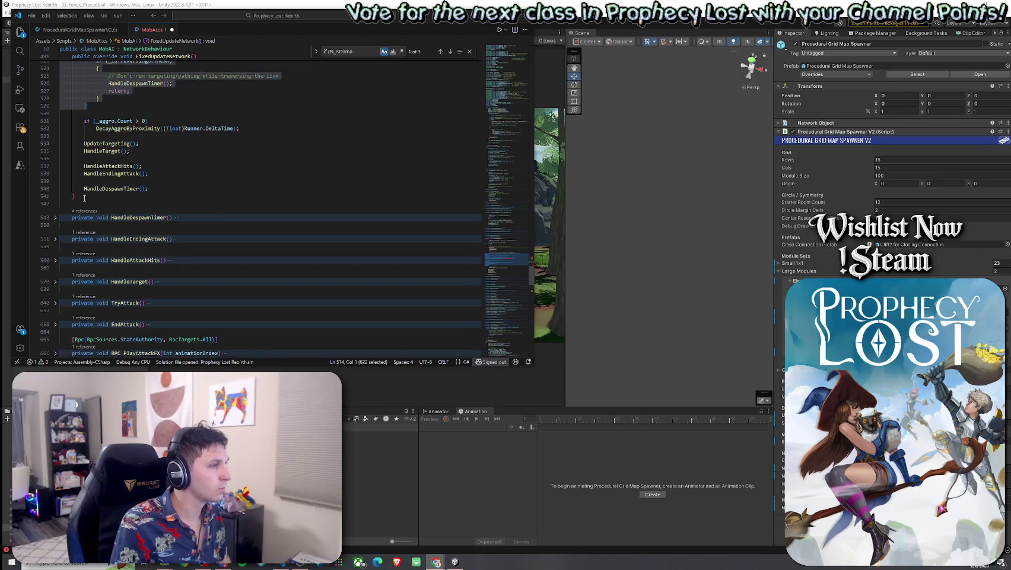
click(85, 196)
key(Return)
key(Return)
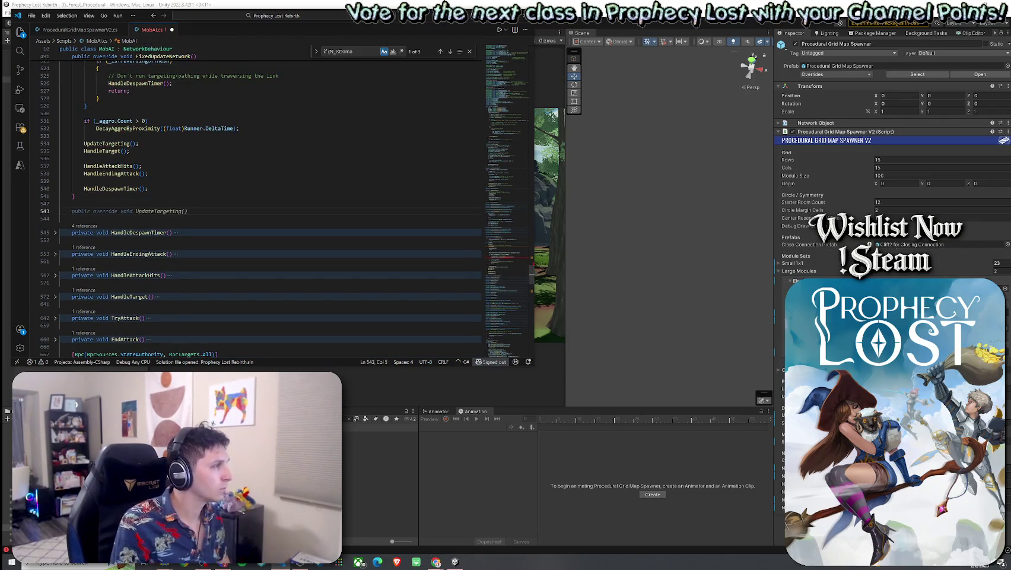
Paste the TraverseOffMeshLink coroutine below FixedUpdateNetwork
key(ctrl+v)
mouse_move(76, 344)
mouse_down()
mouse_move(57, 138)
mouse_move(57, 152)
mouse_up()
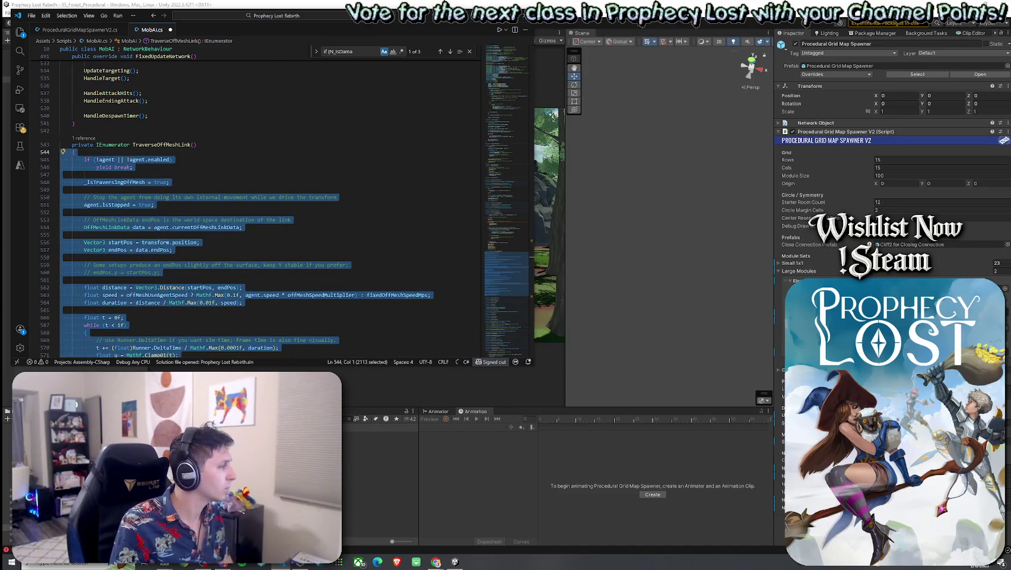
key(alt+Tab)
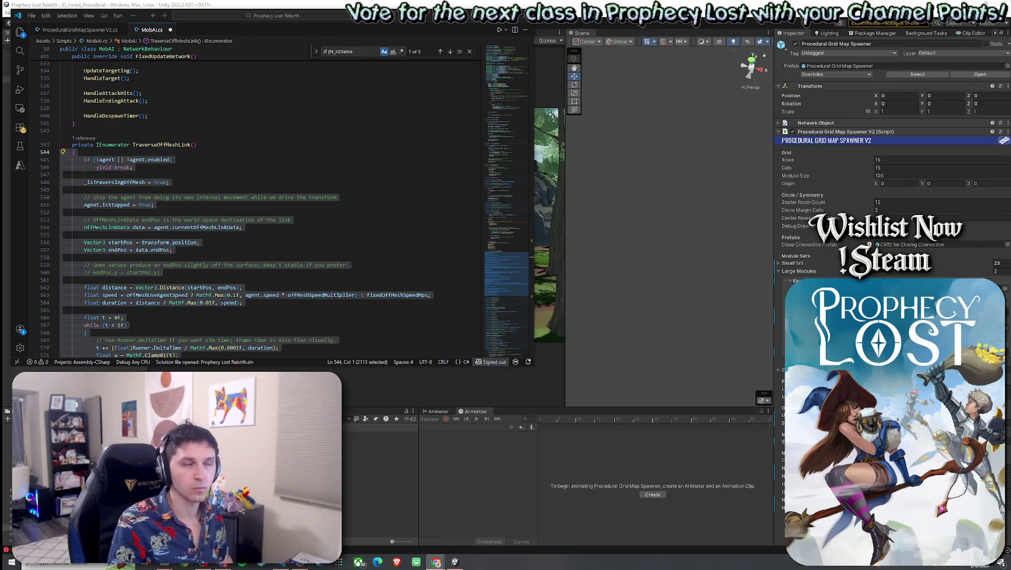
Save MobAI.cs and search it for HandleTarget
click(30, 15)
click(60, 138)
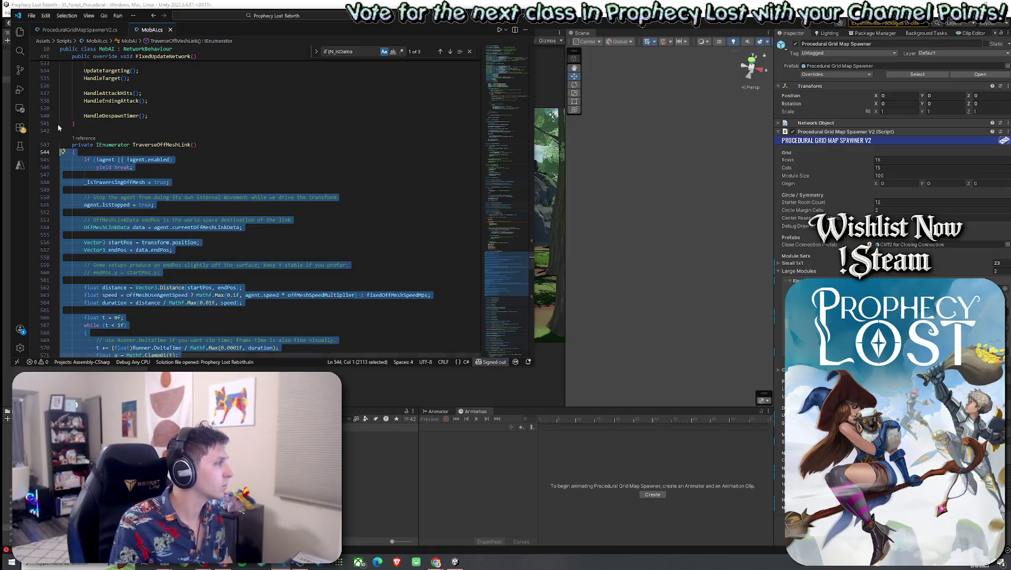
key(ctrl+f)
text(HandleTarget)
Jump to the HandleTarget method and expand its collapsed body
click(55, 269)
scroll(59, 270, down, 3)
click(55, 272)
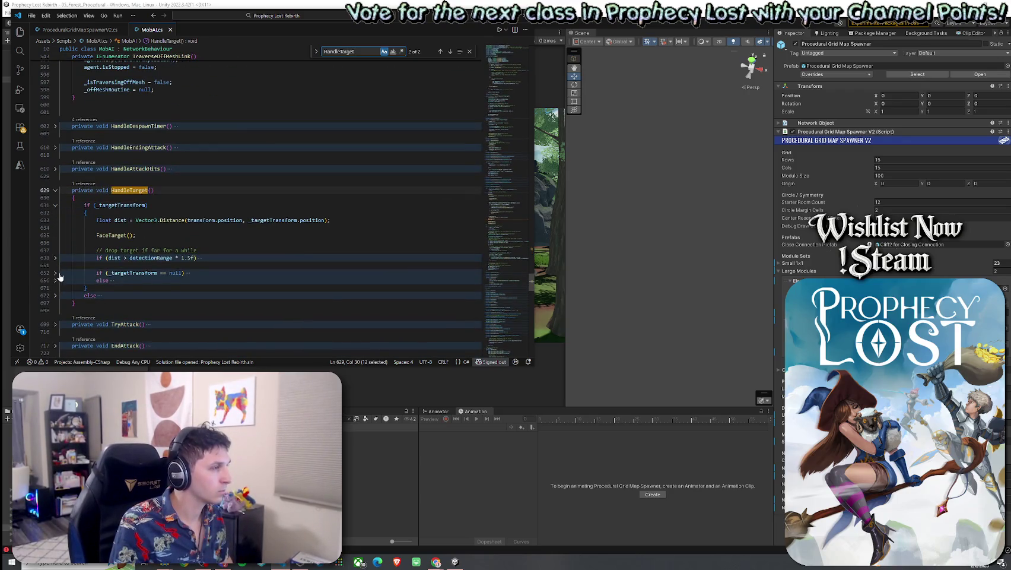
key(ctrl+f)
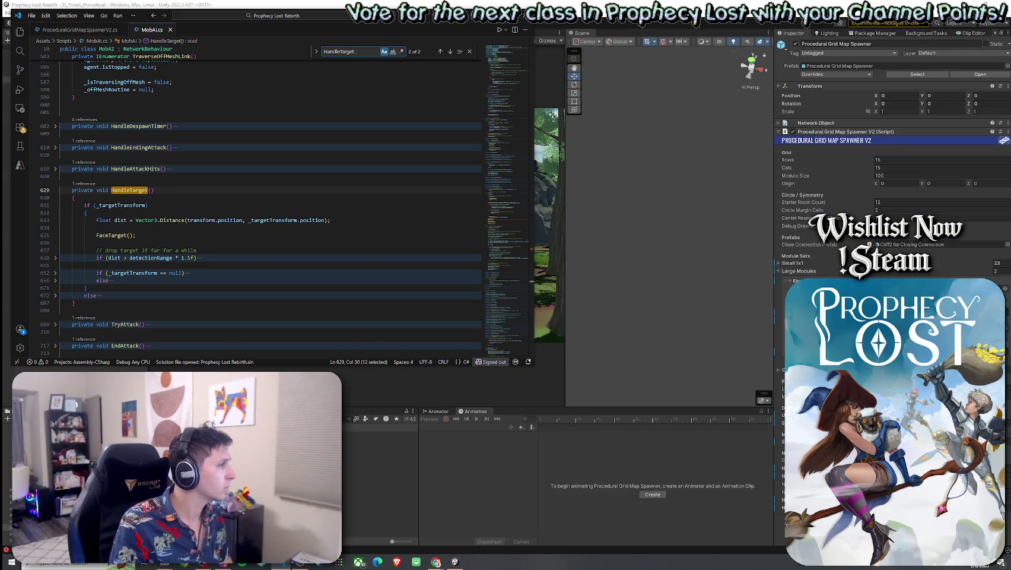
Put 'if (!agent || !agent.enabled || !agent.isOnNavMesh) return;' as one line atop HandleTarget
click(126, 198)
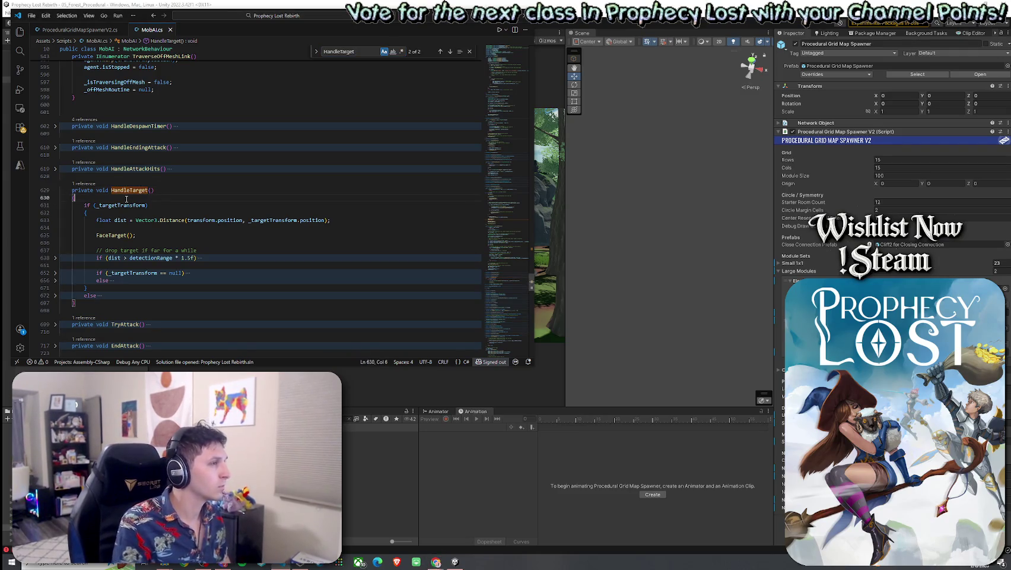
key(ctrl+v)
key(Return)
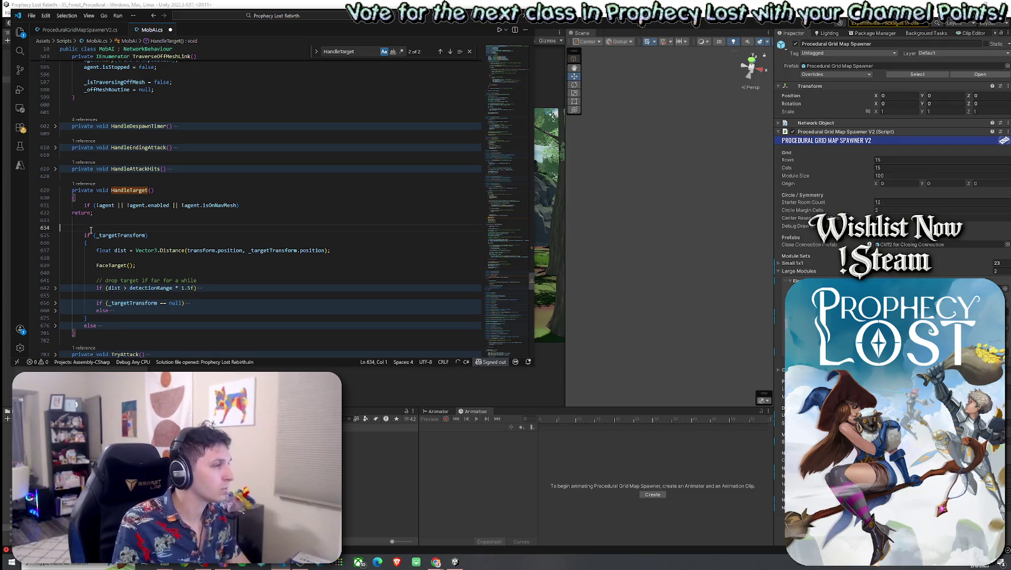
key(BackSpace)
key(Up)
key(Home)
key(BackSpace)
key(BackSpace)
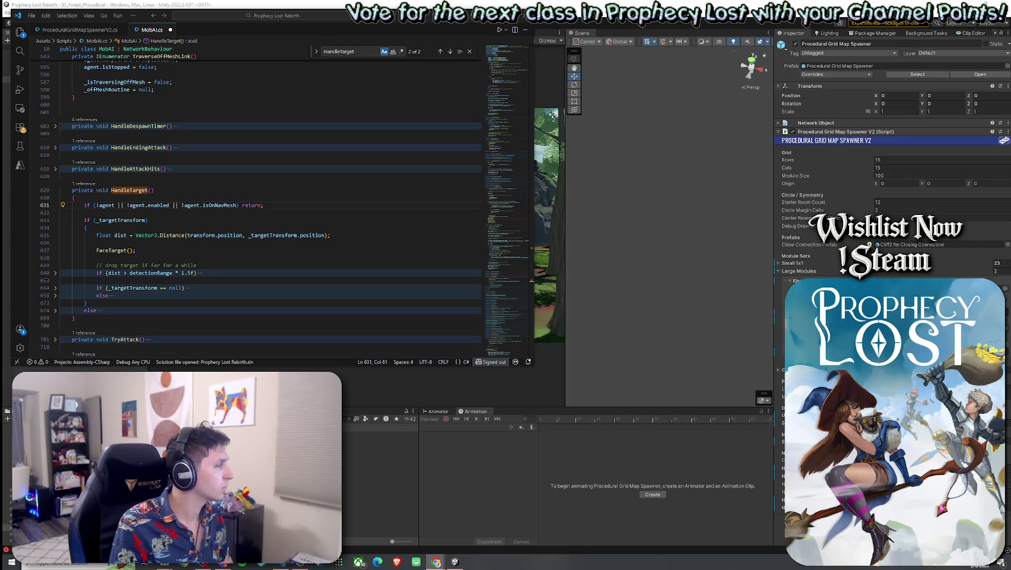
click(31, 16)
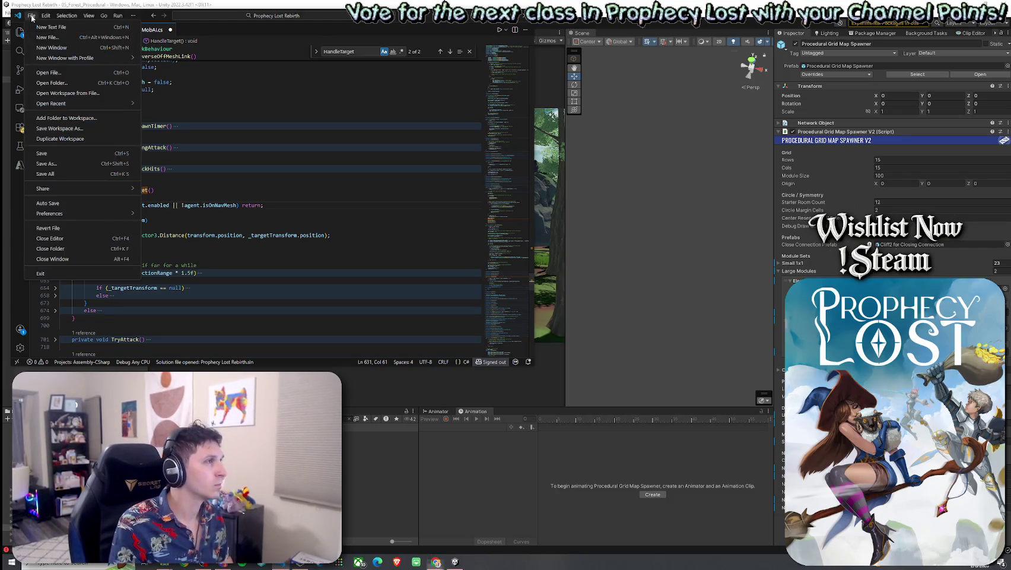
Save all in VS Code, then expand the Young Slime's Mob AI component in Unity
click(69, 171)
key(alt+Tab)
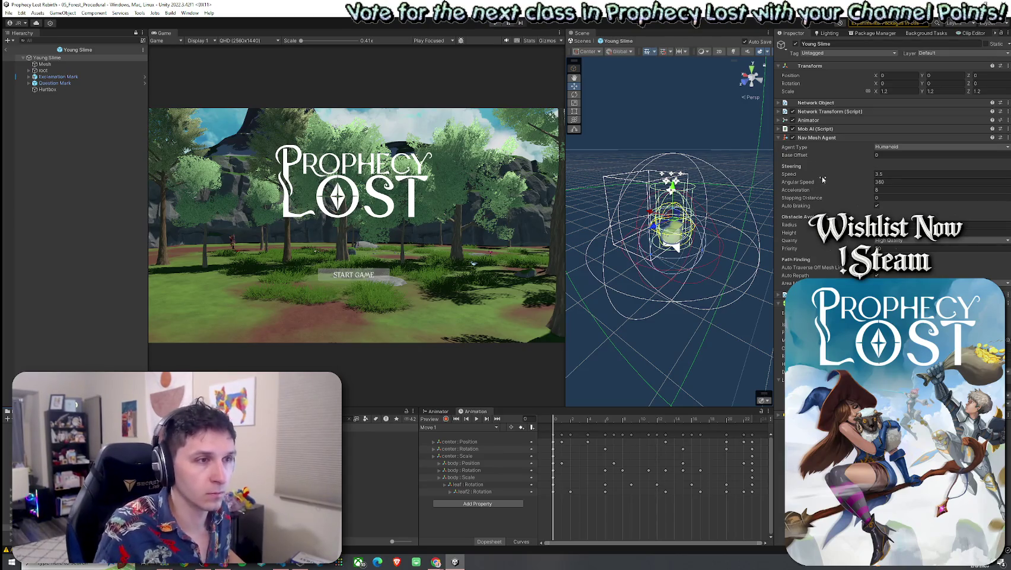
click(786, 130)
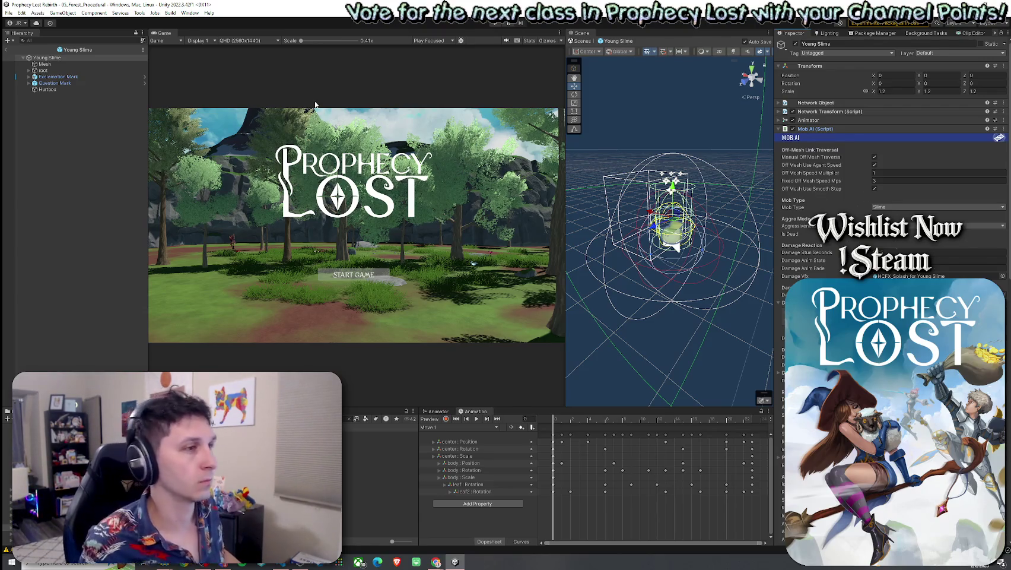
Exit the Young Slime prefab back to the forest scene
click(10, 13)
click(7, 52)
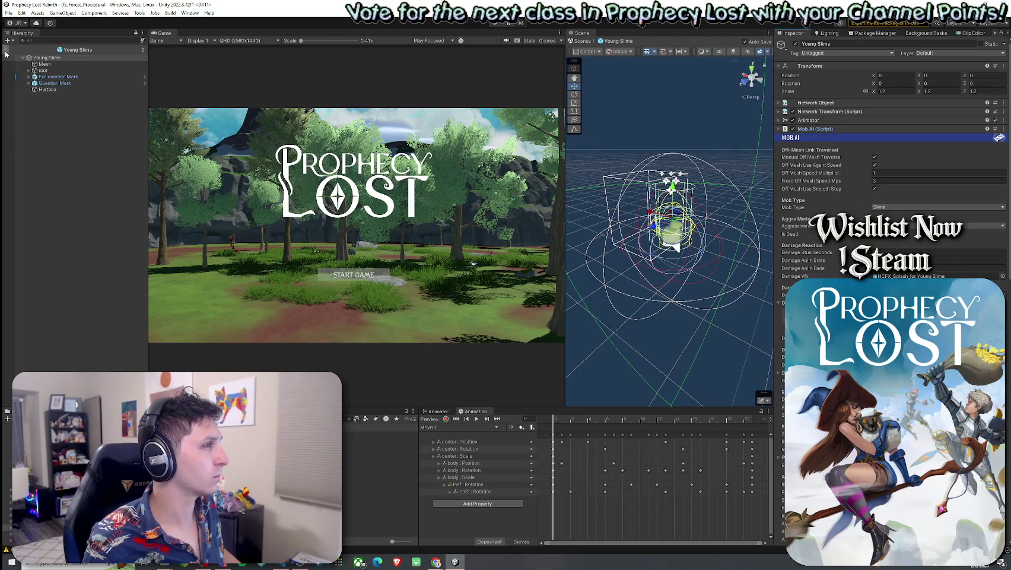
click(6, 53)
click(9, 13)
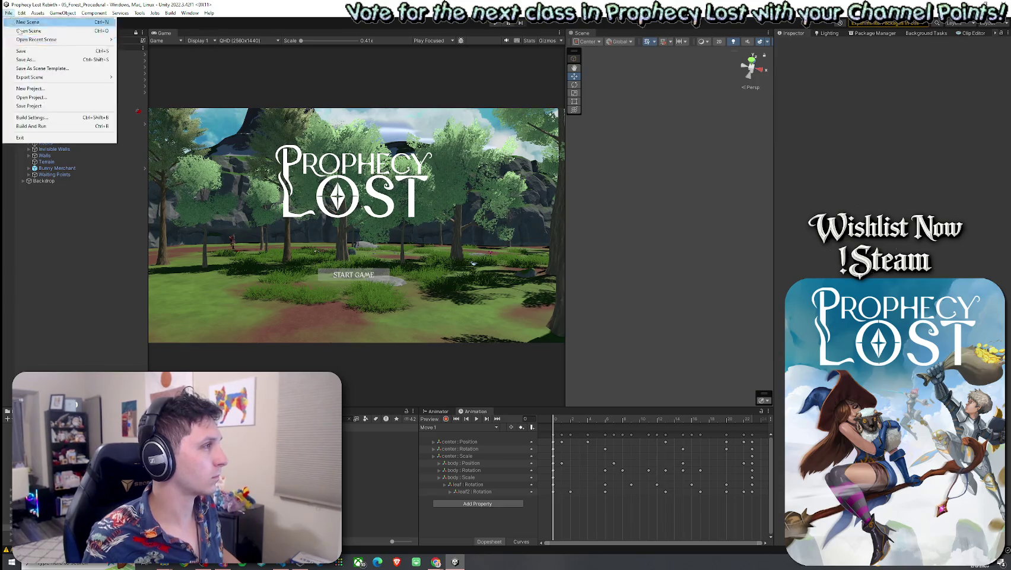
Save the forest scene and open the Player prefab from the Project window
click(23, 51)
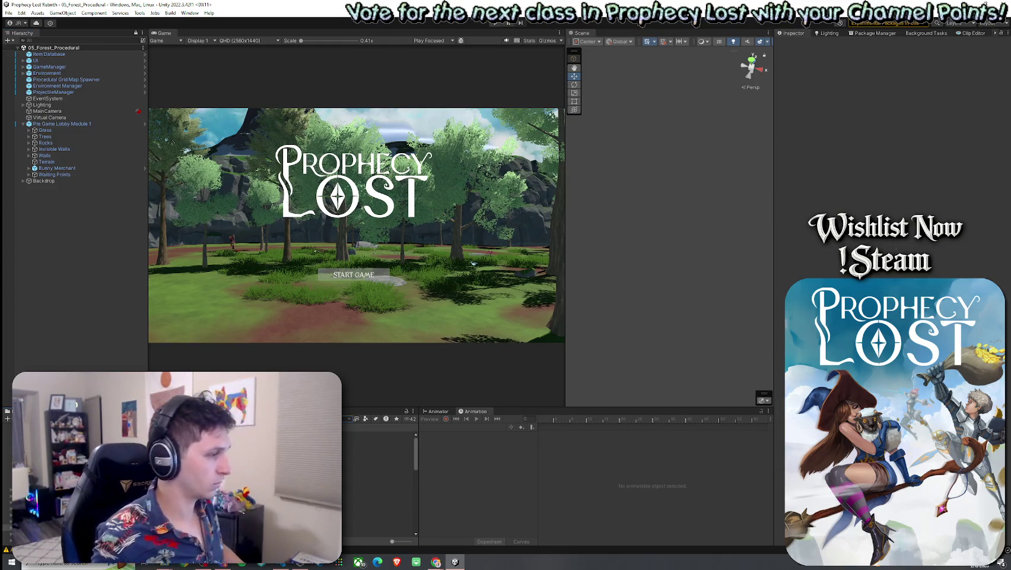
click(378, 453)
double_click(377, 453)
double_click(378, 435)
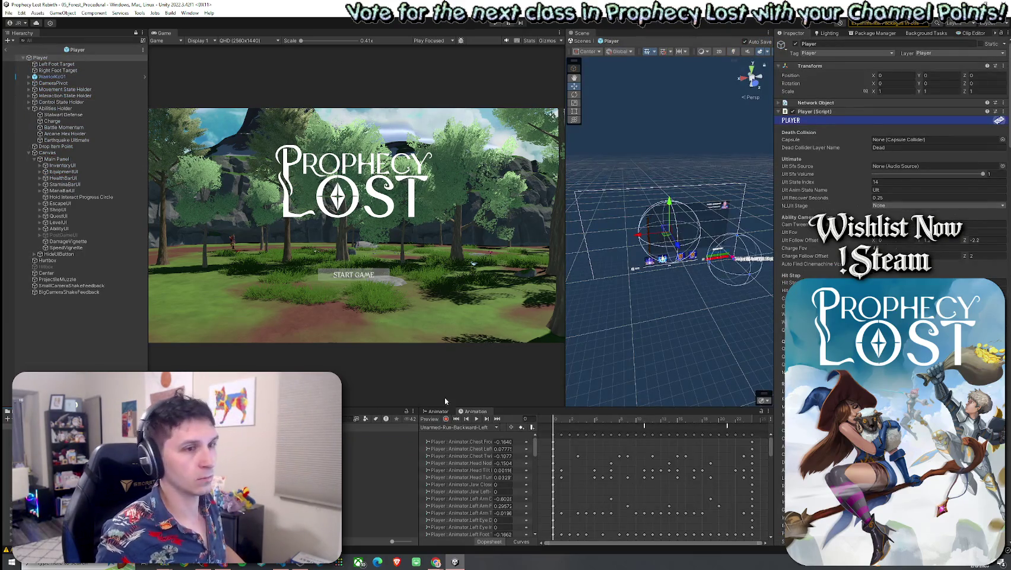
Collapse Player (Script), expand Health (Script), and save the Player prefab
click(798, 112)
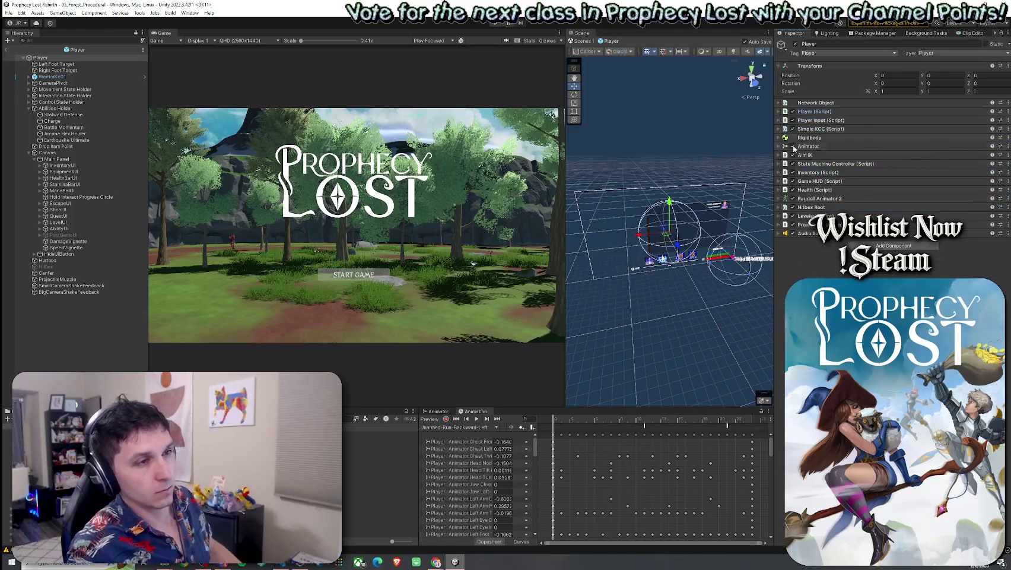
click(784, 191)
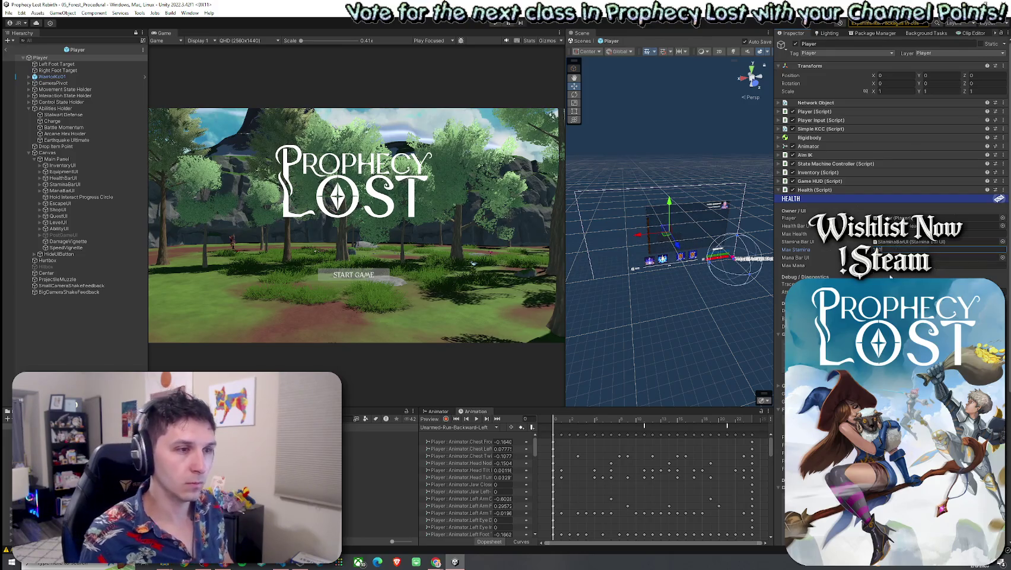
click(9, 12)
click(42, 53)
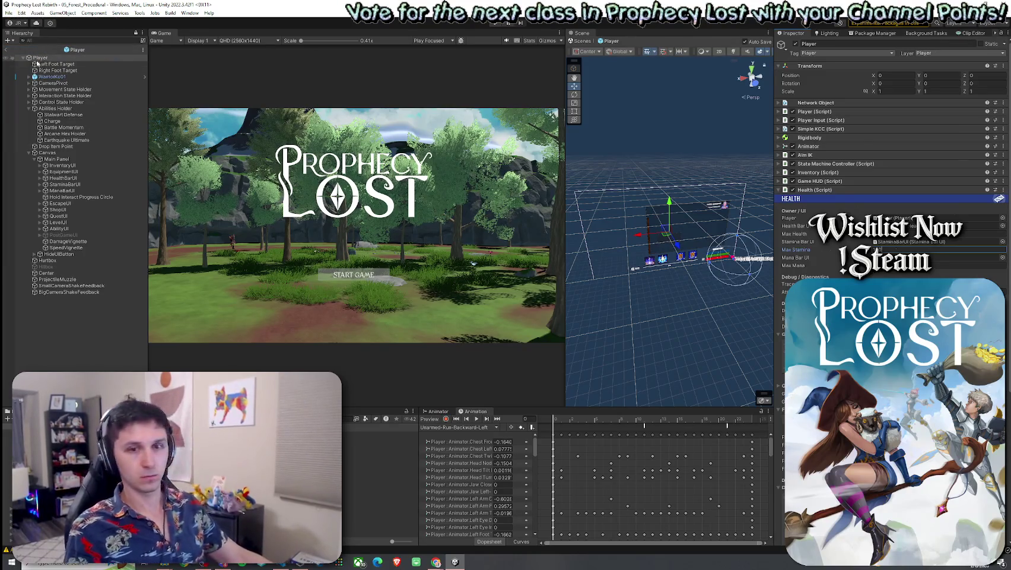
Save, enter Play mode, and start the game session
click(8, 13)
click(41, 53)
click(518, 24)
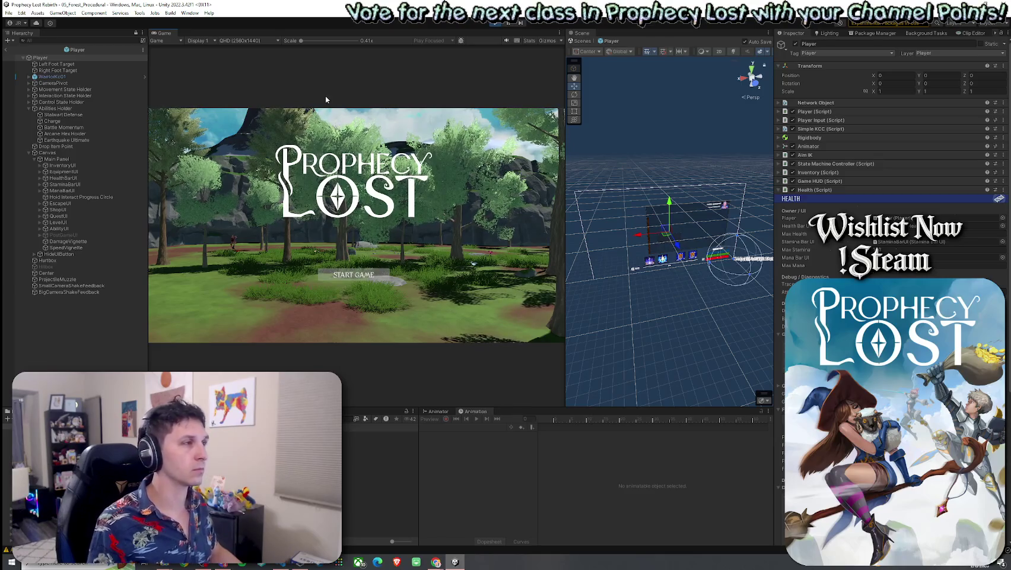
click(353, 273)
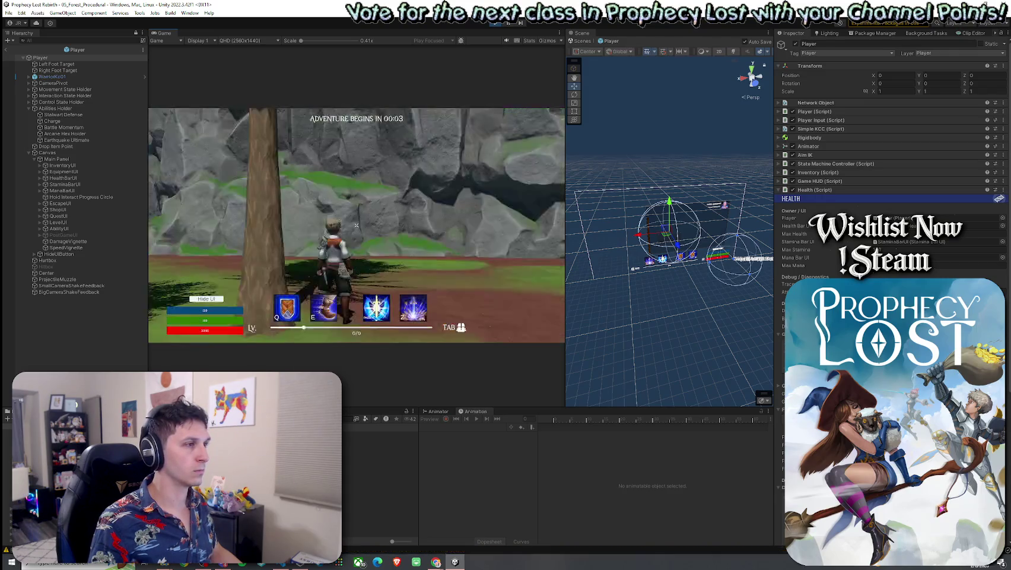
Run the player forward with W past the large tree toward a clearing
key(w)
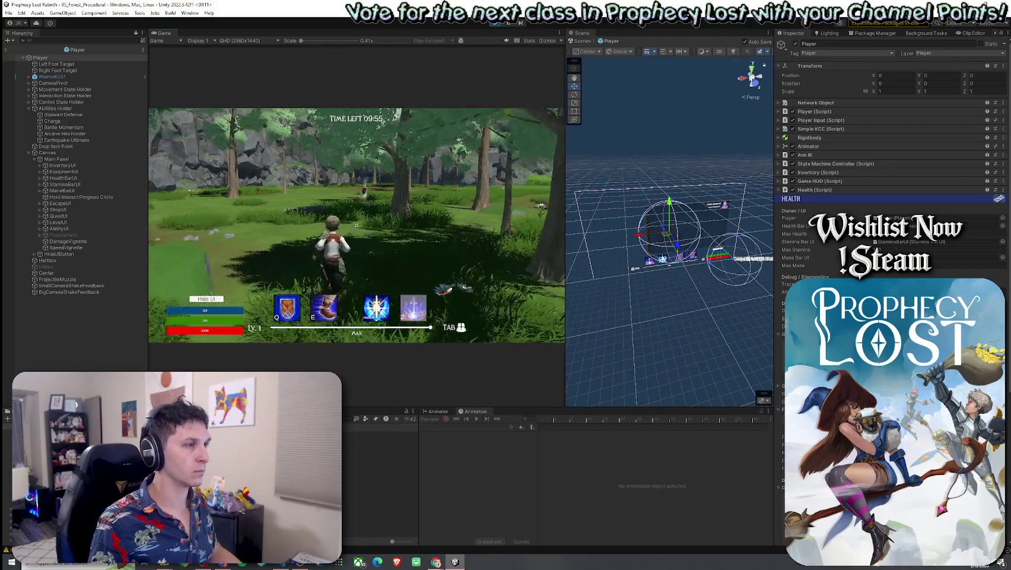
key(w)
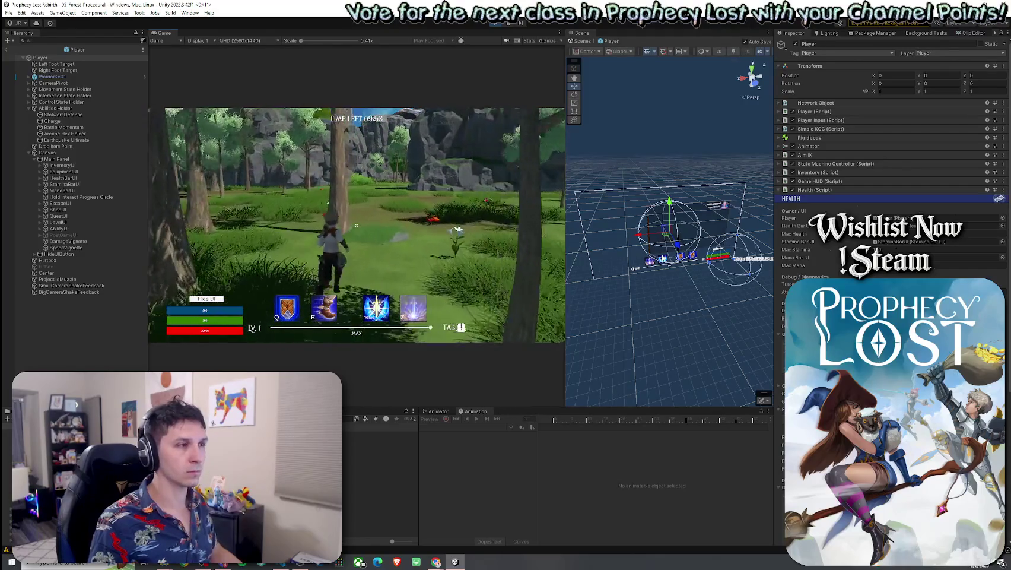
key(w)
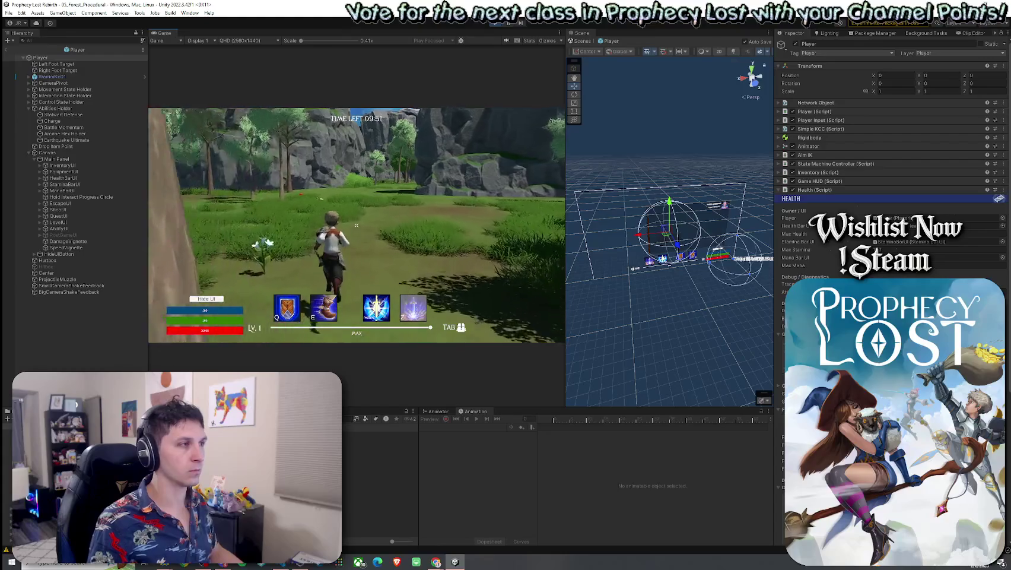
Back in the scene, select Player(Clone), collapse Health and expand Player (Script)
click(5, 50)
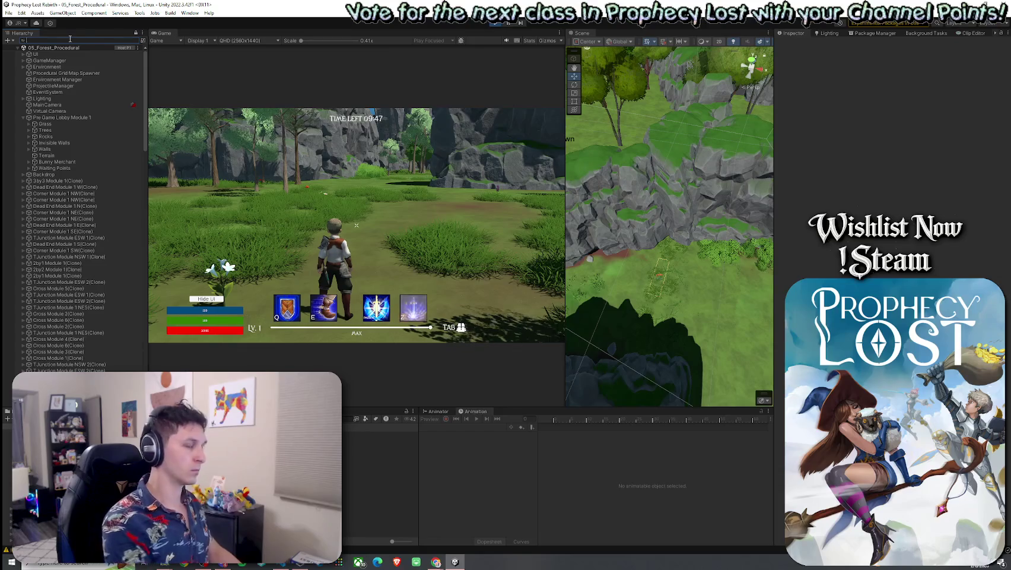
text(player)
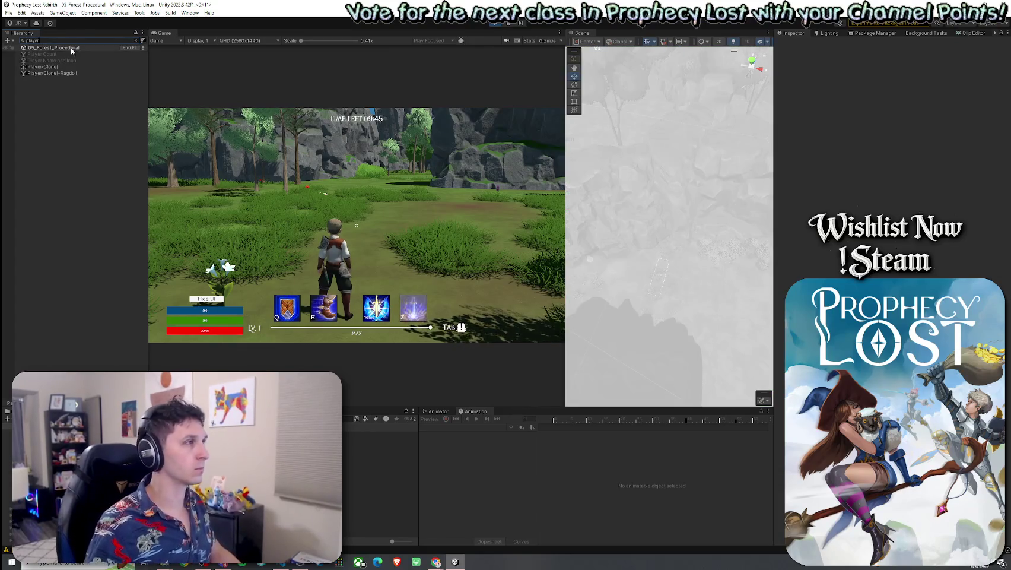
click(43, 66)
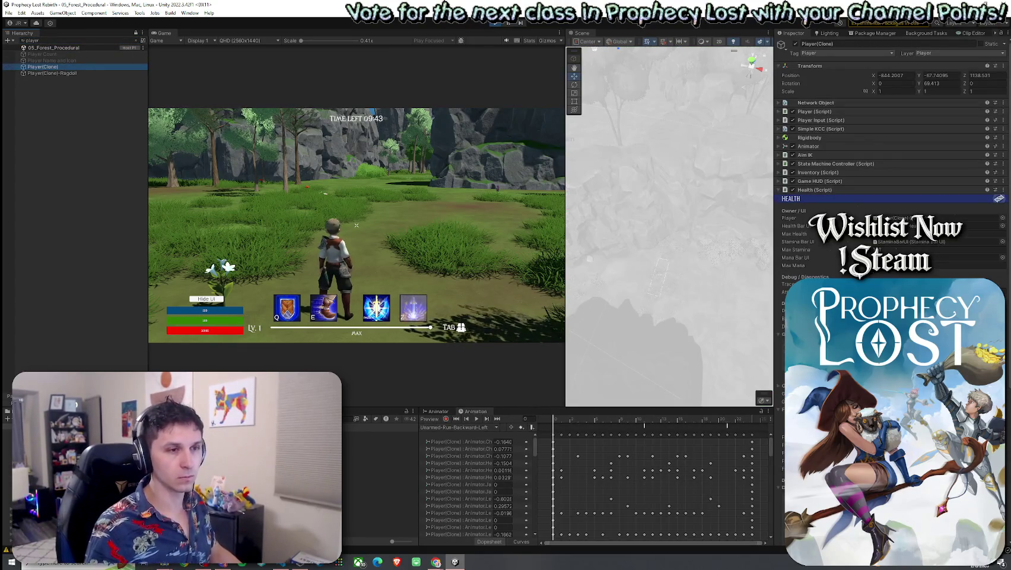
click(780, 190)
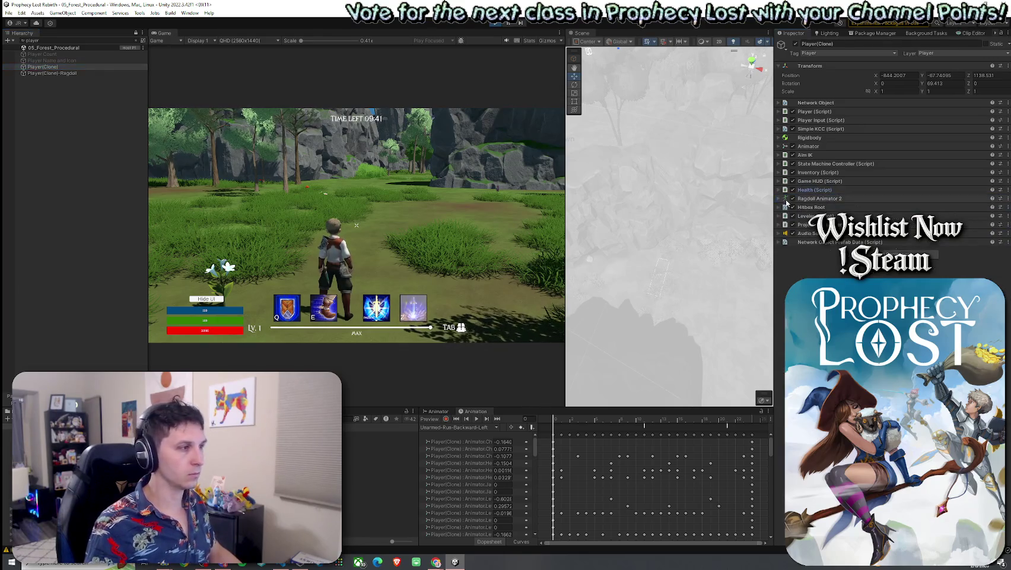
click(781, 111)
scroll(889, 178, down, 5)
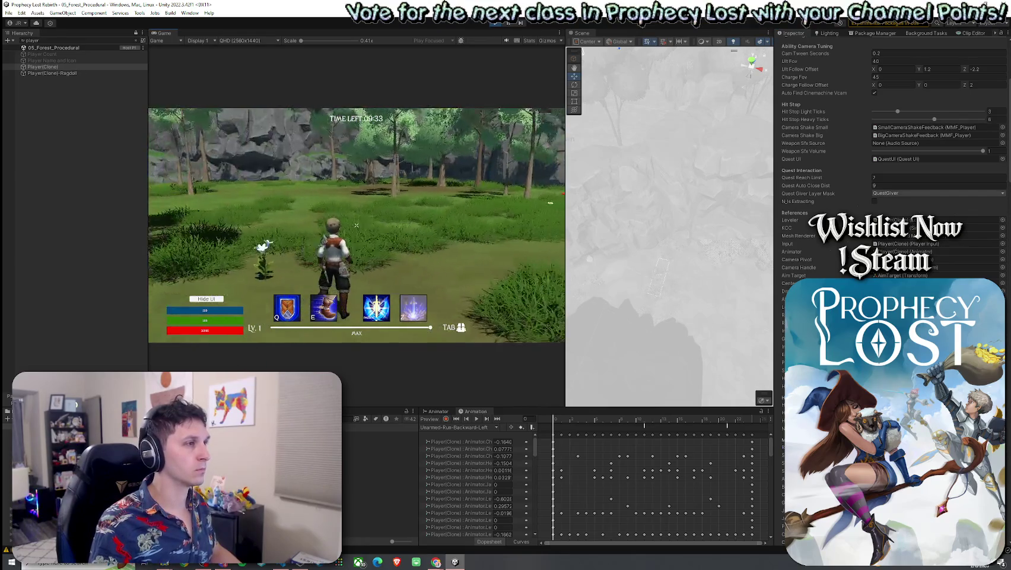
Clear the Hierarchy 'player' filter and orbit the Scene view while running forward
key(w)
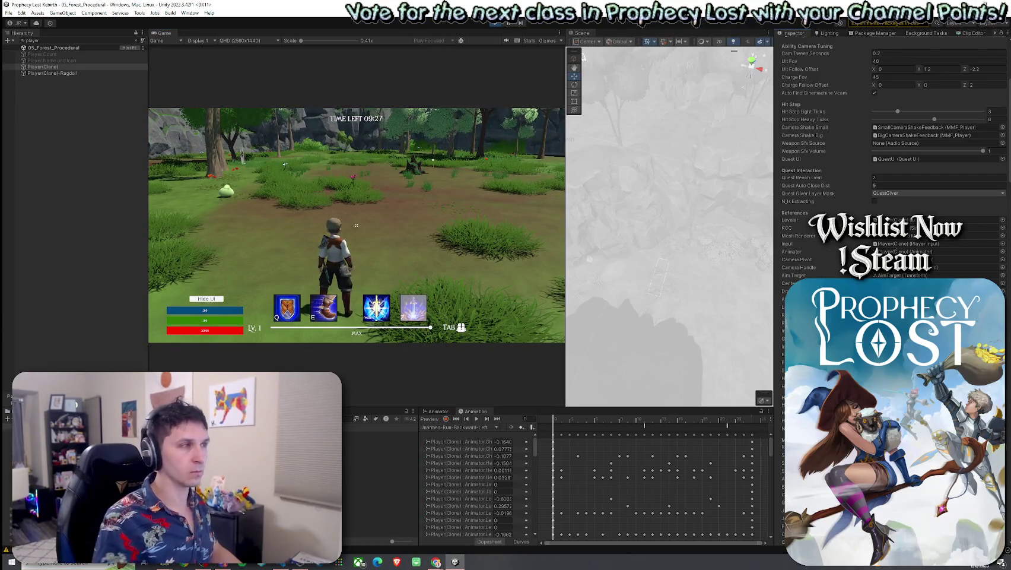
mouse_move(630, 137)
mouse_down()
mouse_move(722, 166)
mouse_move(671, 171)
mouse_move(658, 104)
mouse_move(656, 168)
mouse_move(665, 160)
mouse_up()
click(136, 41)
mouse_move(593, 195)
mouse_down()
mouse_move(582, 199)
mouse_move(609, 185)
mouse_move(669, 231)
mouse_move(567, 122)
mouse_move(470, 197)
mouse_up()
click(470, 197)
key(w)
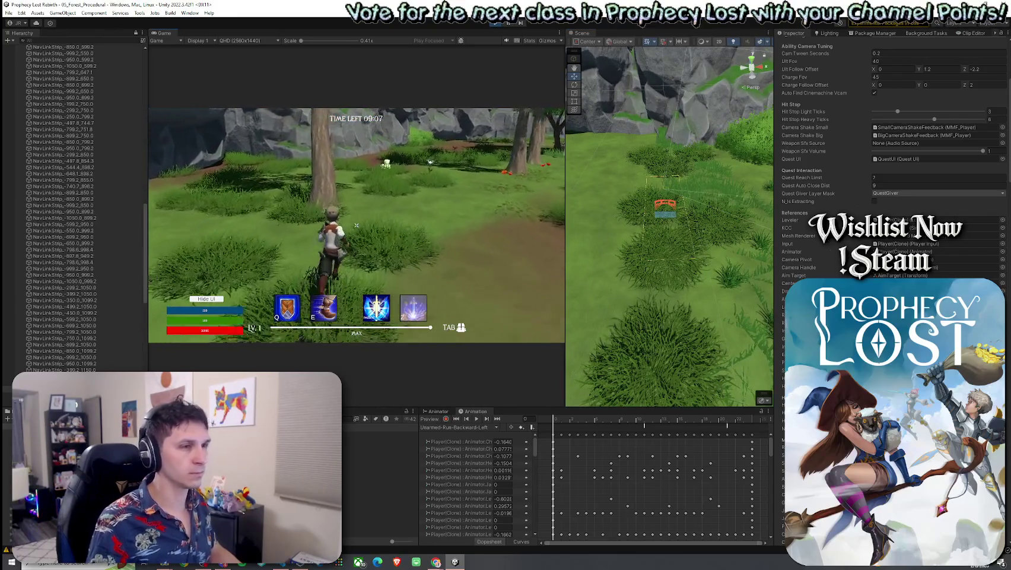
Select a NavLinkStrip off-mesh link, then return to the game and attack the slime
key(Escape)
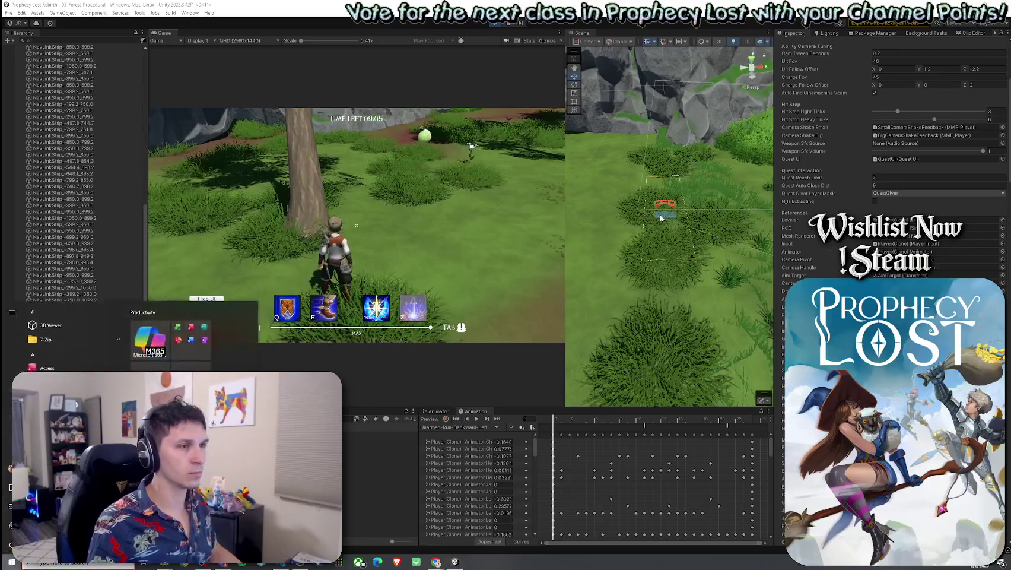
click(666, 217)
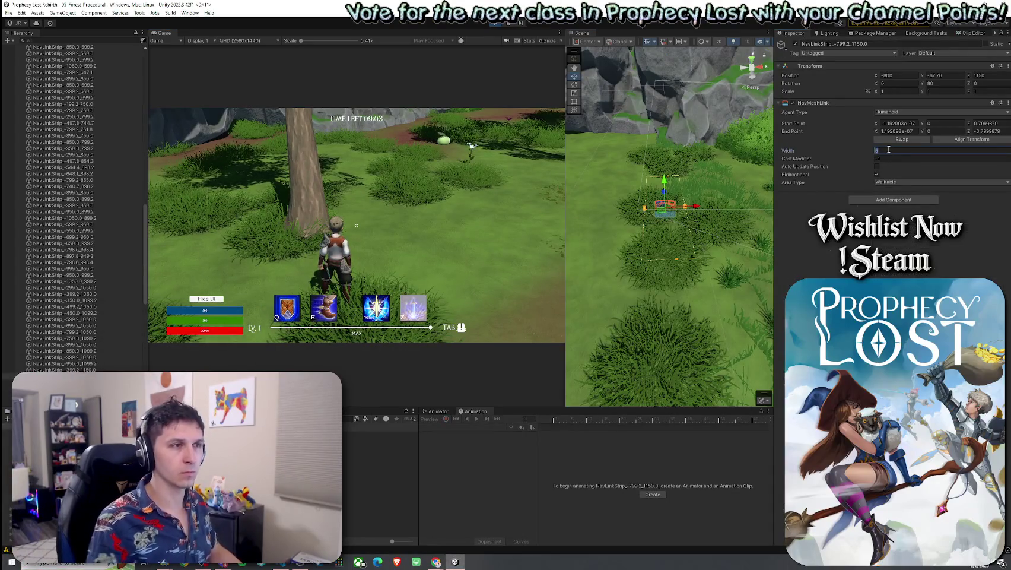
click(538, 176)
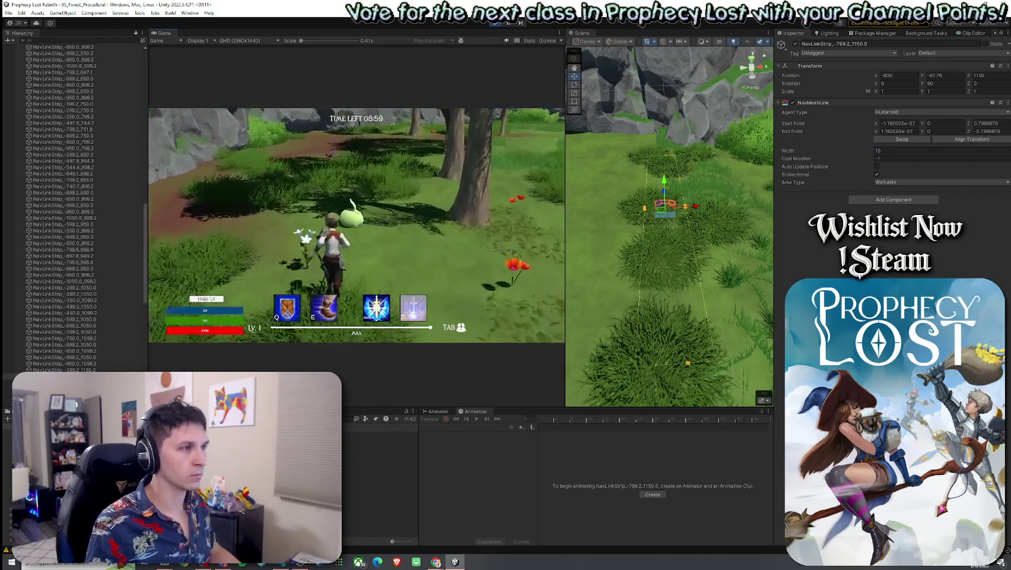
click(356, 225)
Chase the slime through the tall grass and hit it
key(w)
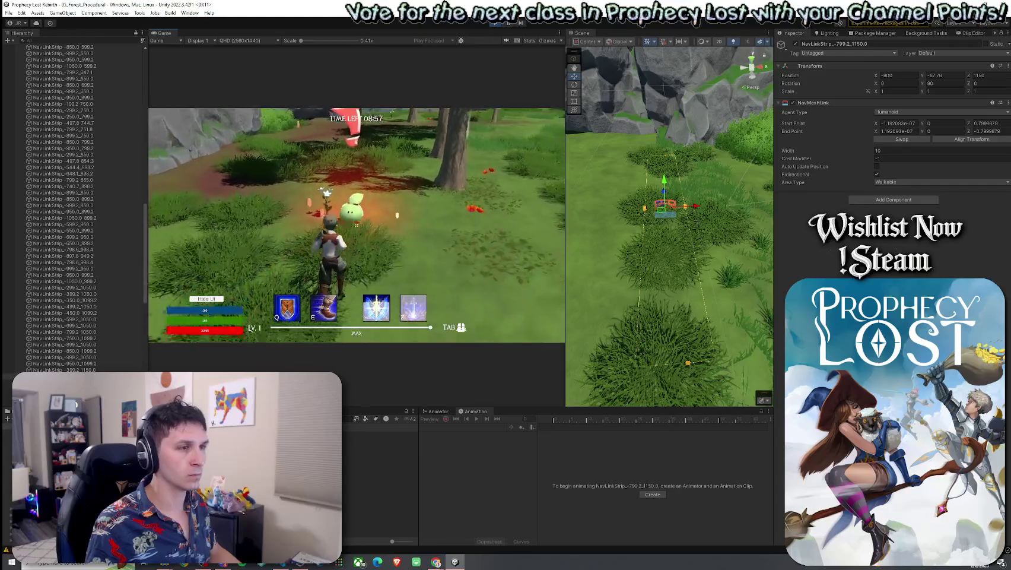
key(w)
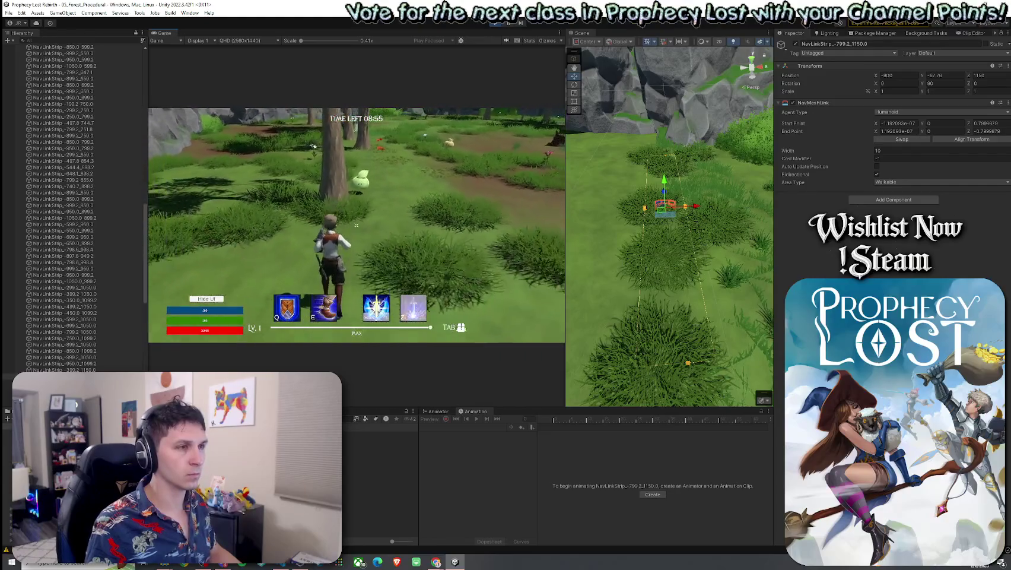
key(a)
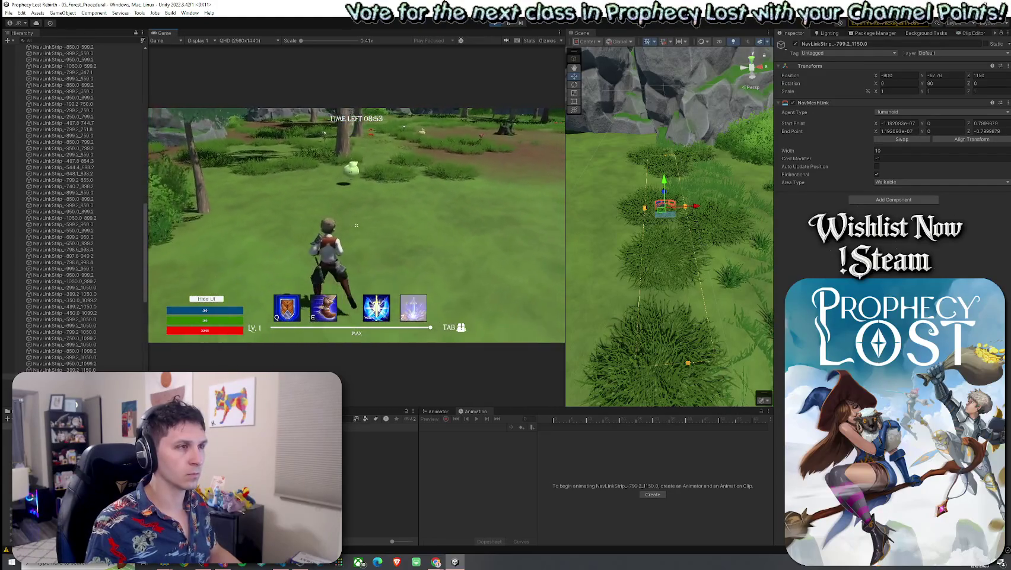
key(w)
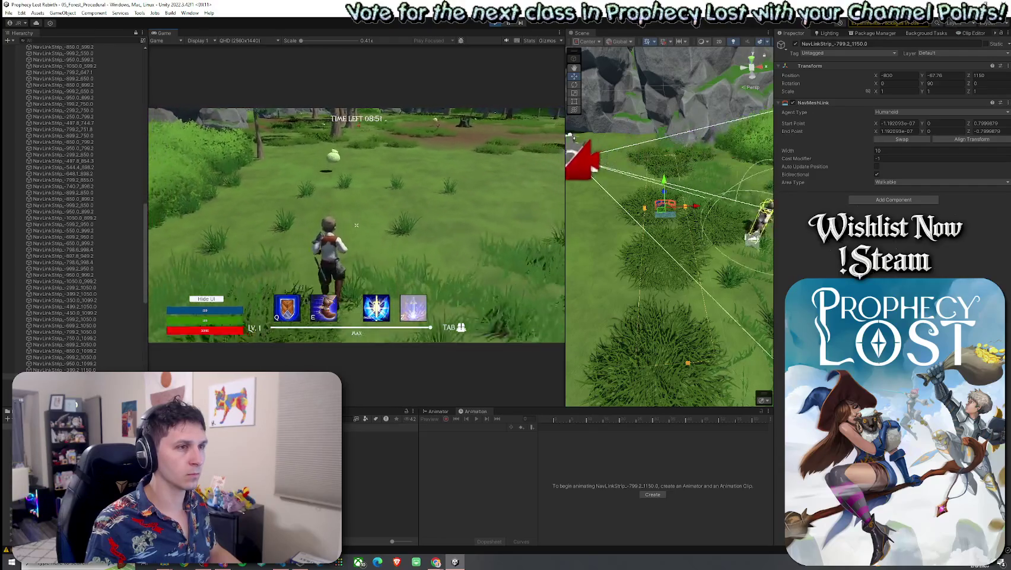
key(w)
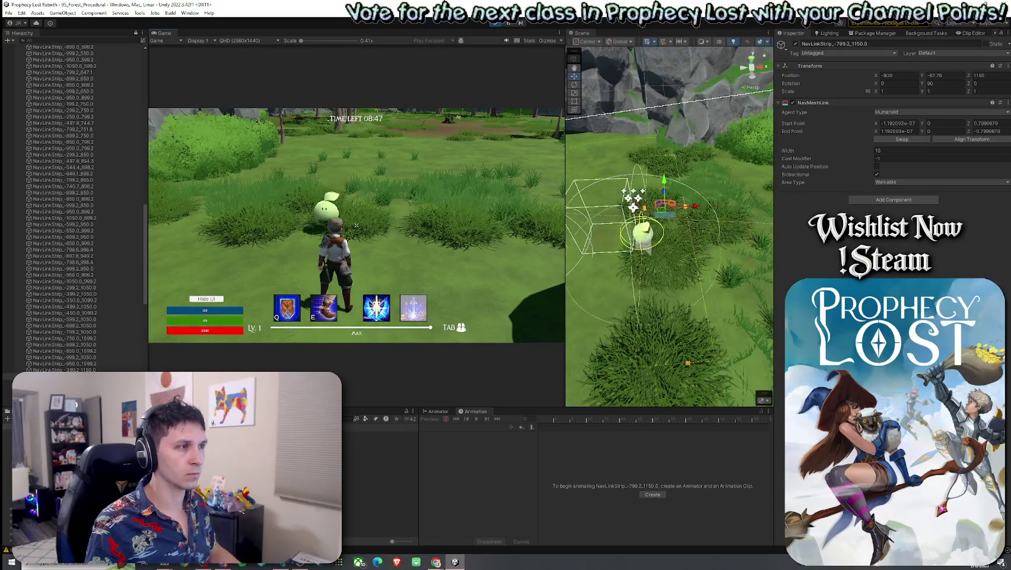
key(w)
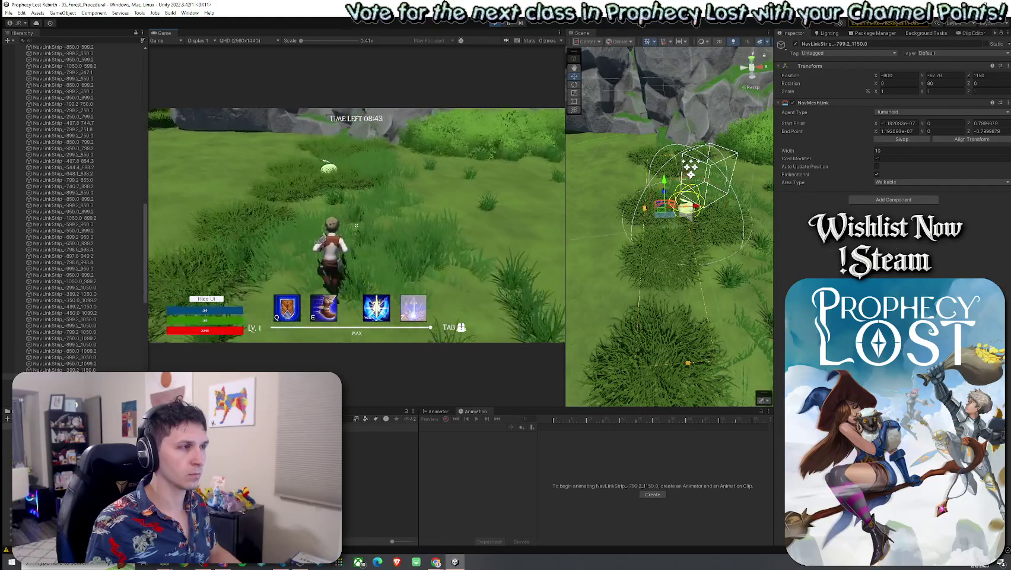
key(w)
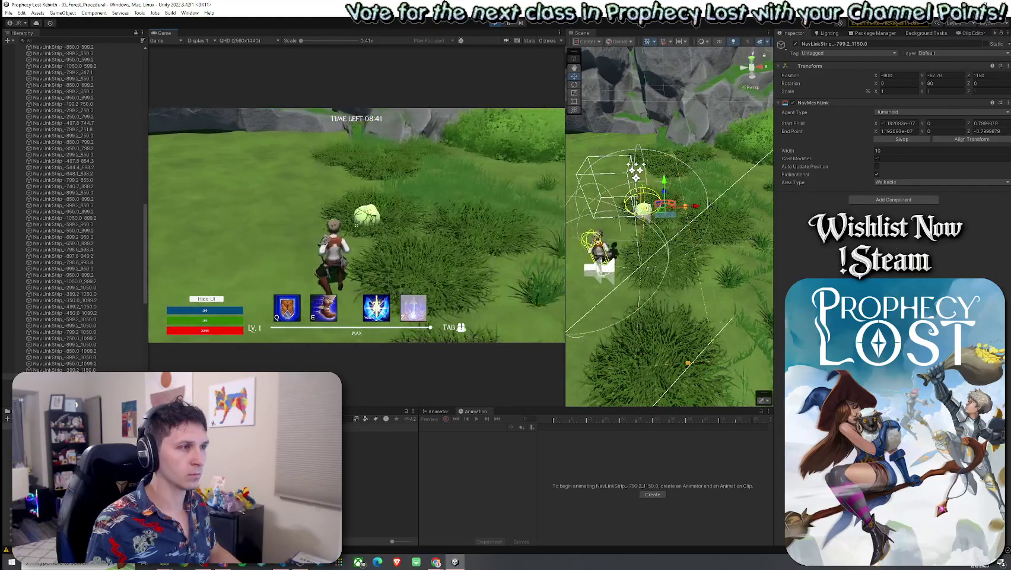
key(w)
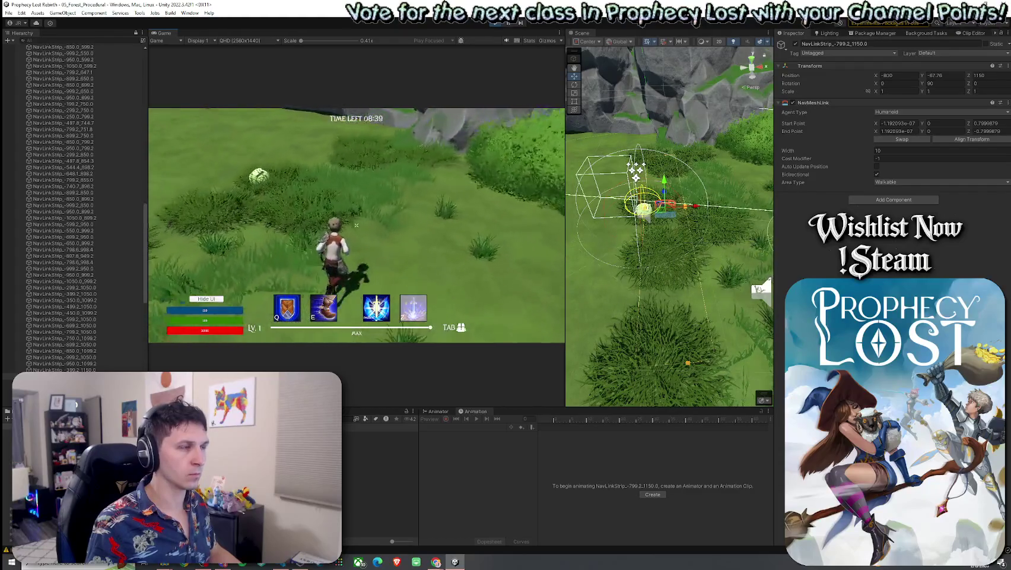
key(w)
click(356, 225)
Follow the fleeing slime, then select the Young Slime(Clone) to inspect its Mob AI settings
key(w)
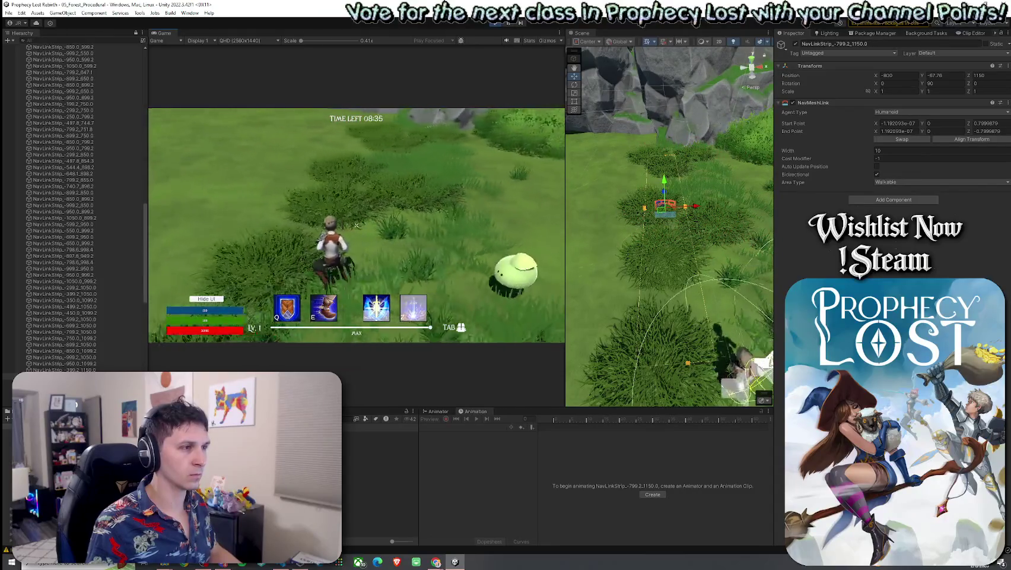
key(w)
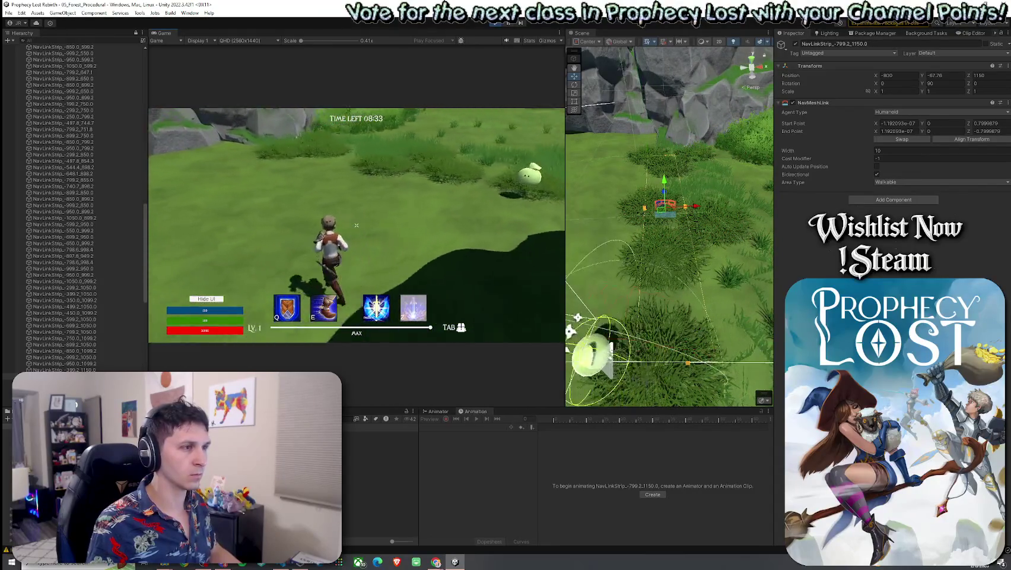
key(w)
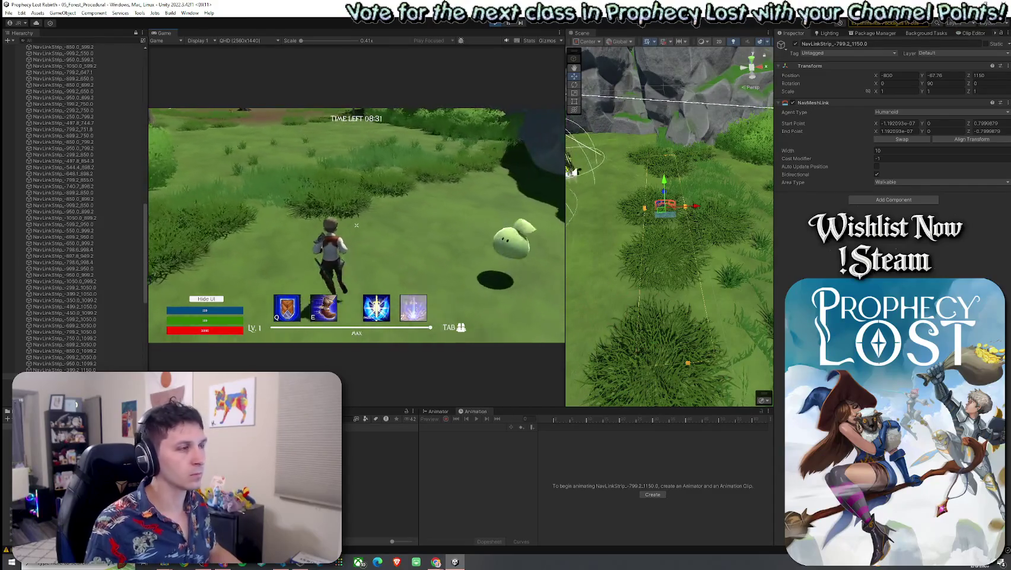
key(w)
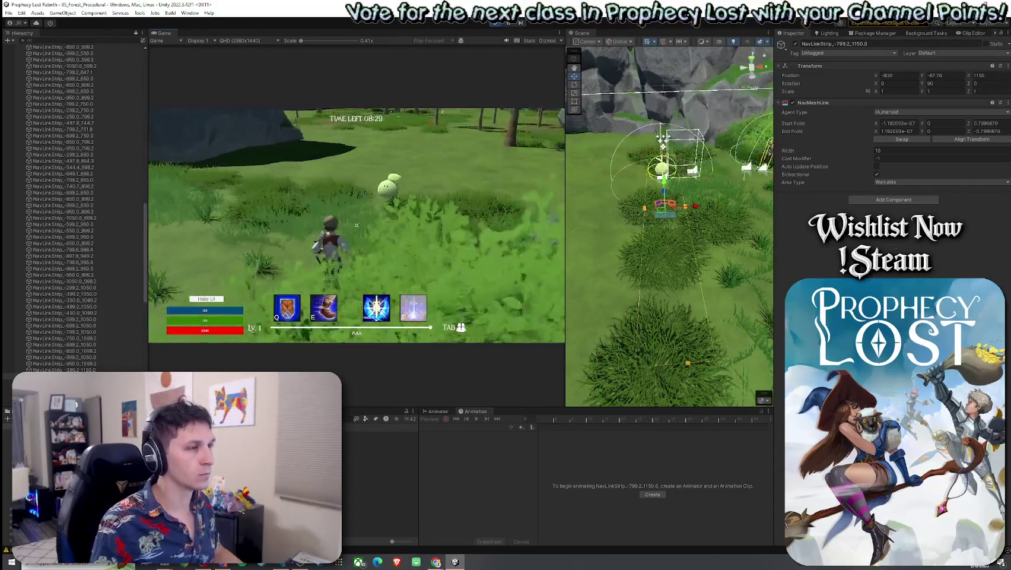
key(w)
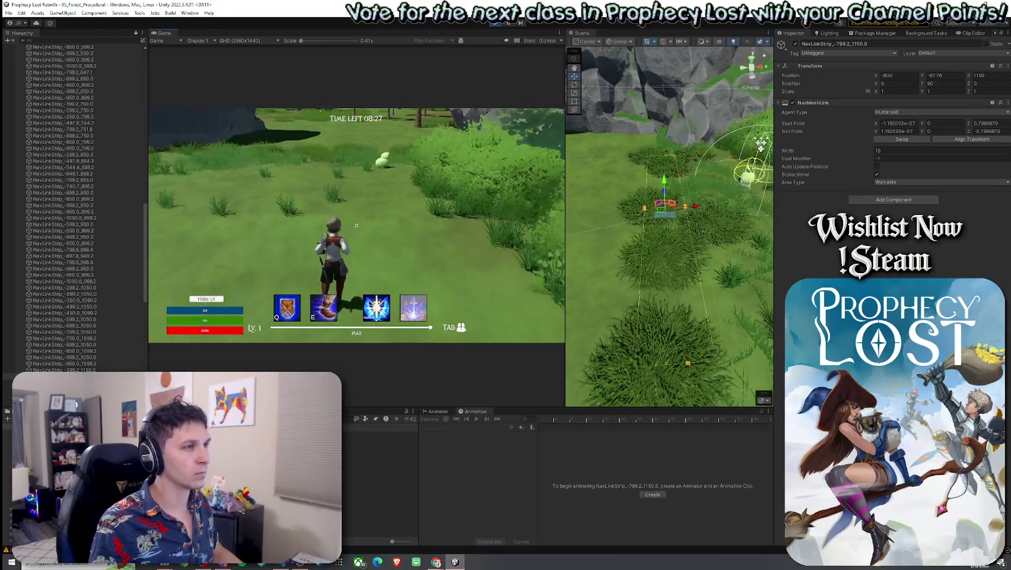
key(w)
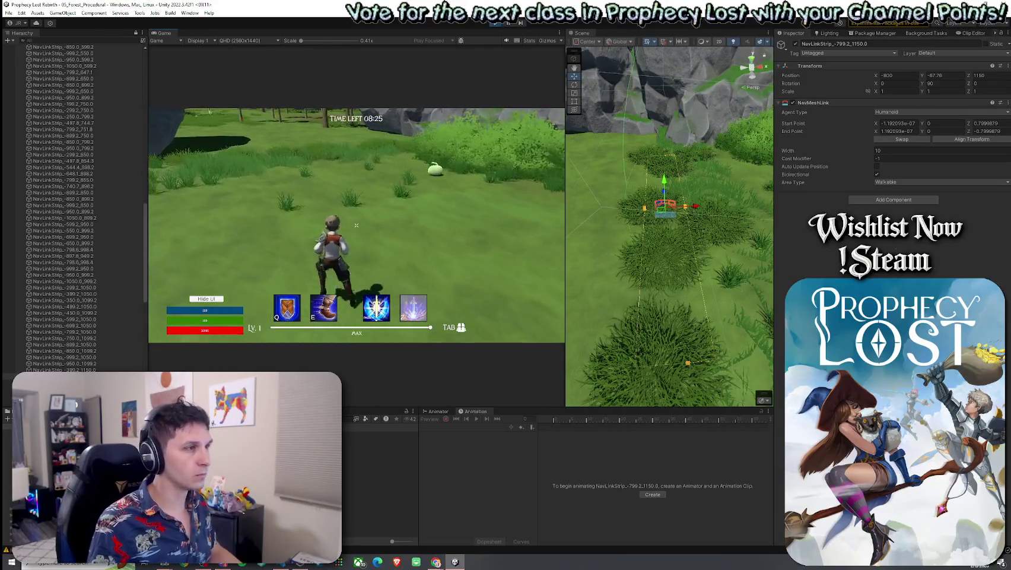
key(super)
click(541, 182)
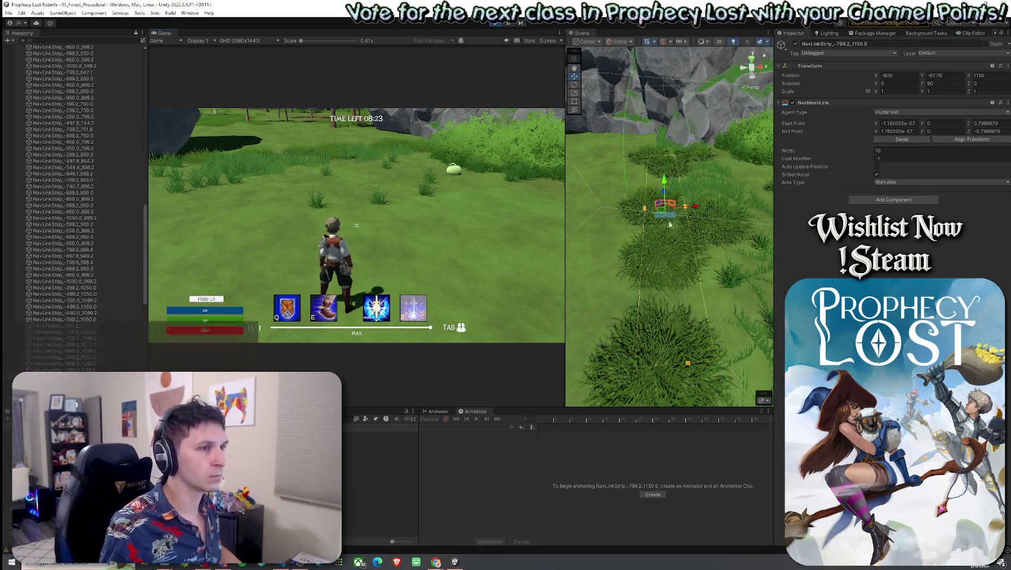
click(720, 205)
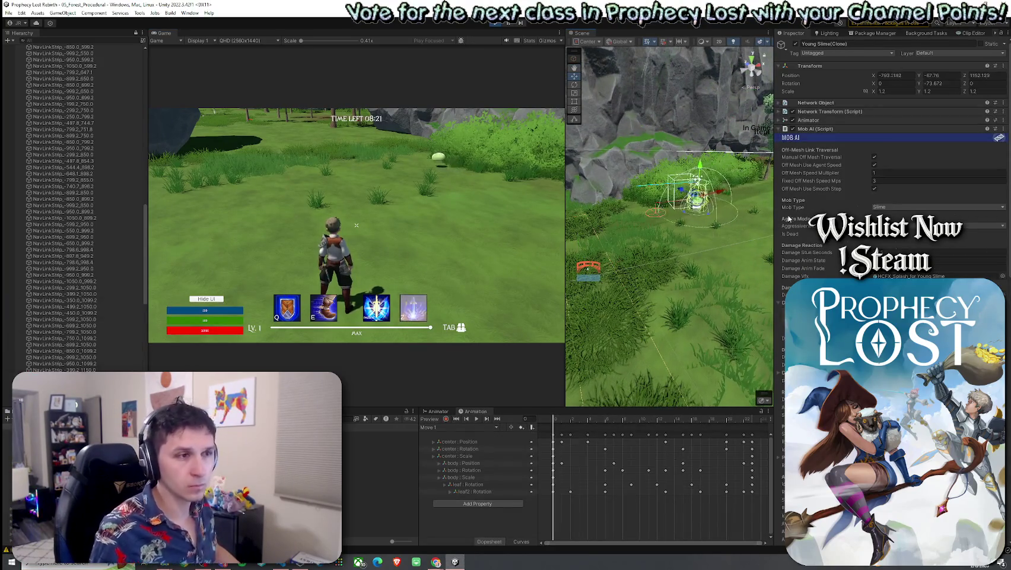
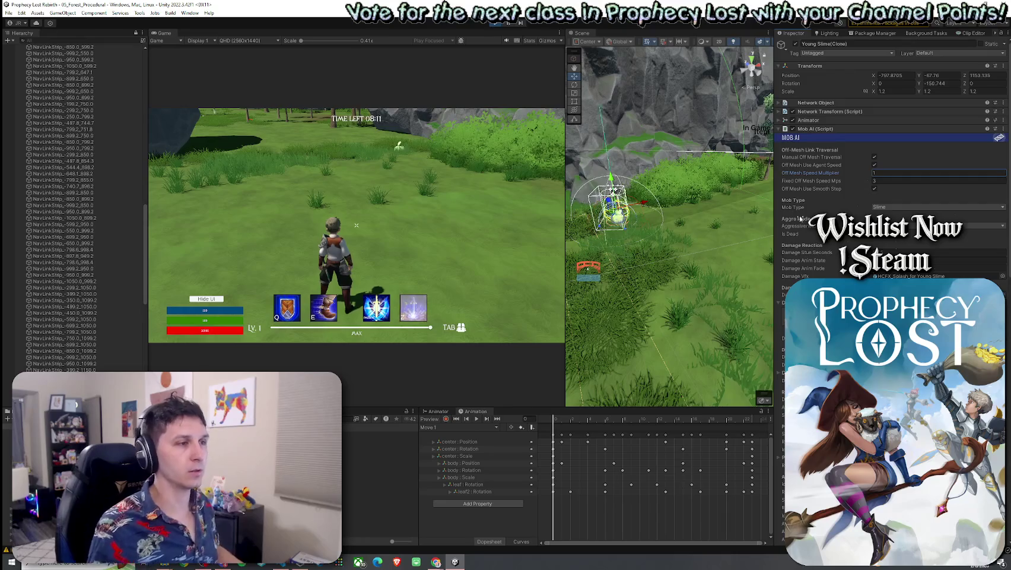
Tick Bidirectional on the NavMeshLink of the NavLinkStrip beside the slime
click(586, 276)
click(876, 173)
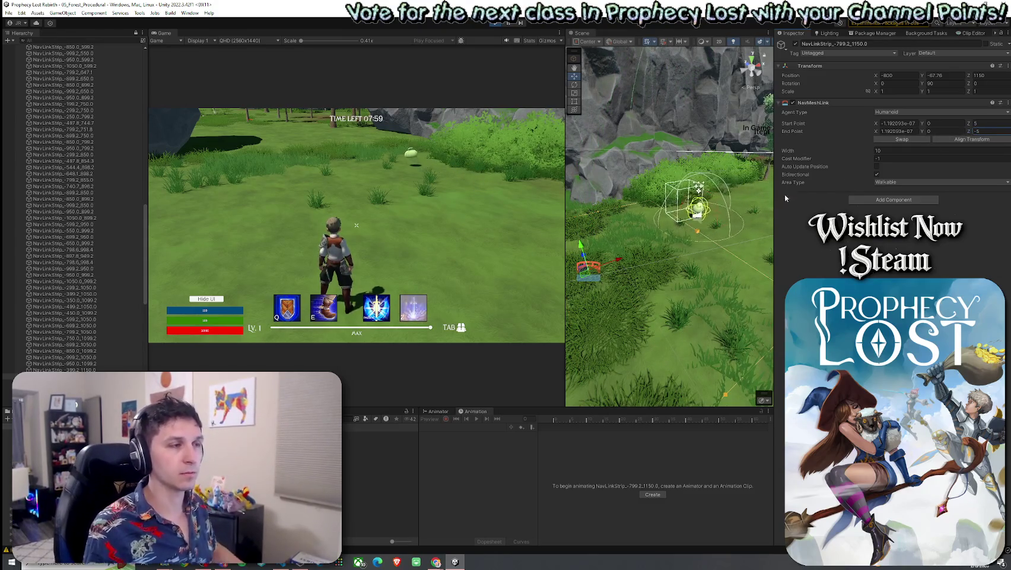
click(512, 243)
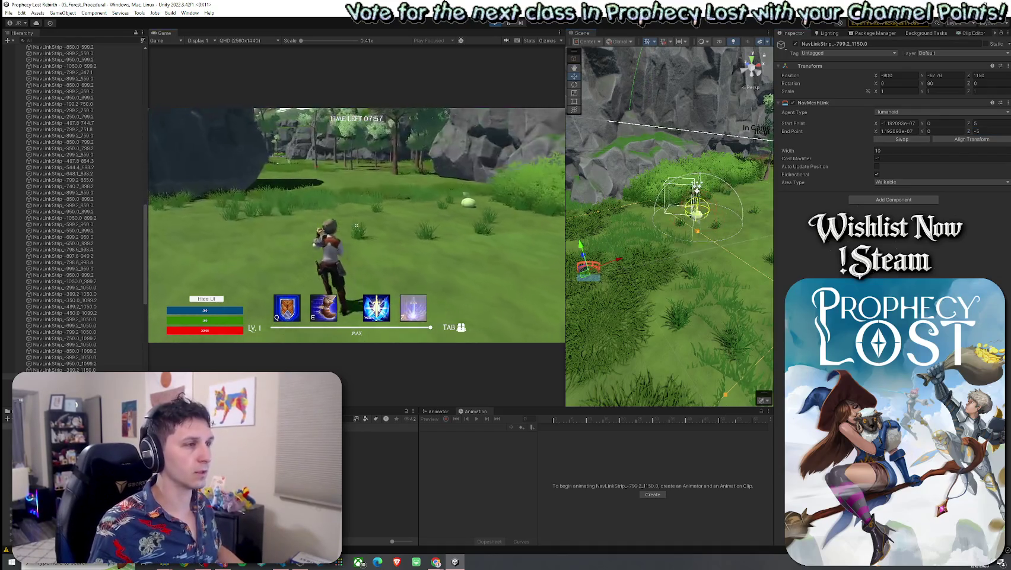
Run the character up to the slime, attack it, and cross the meadow
key(w)
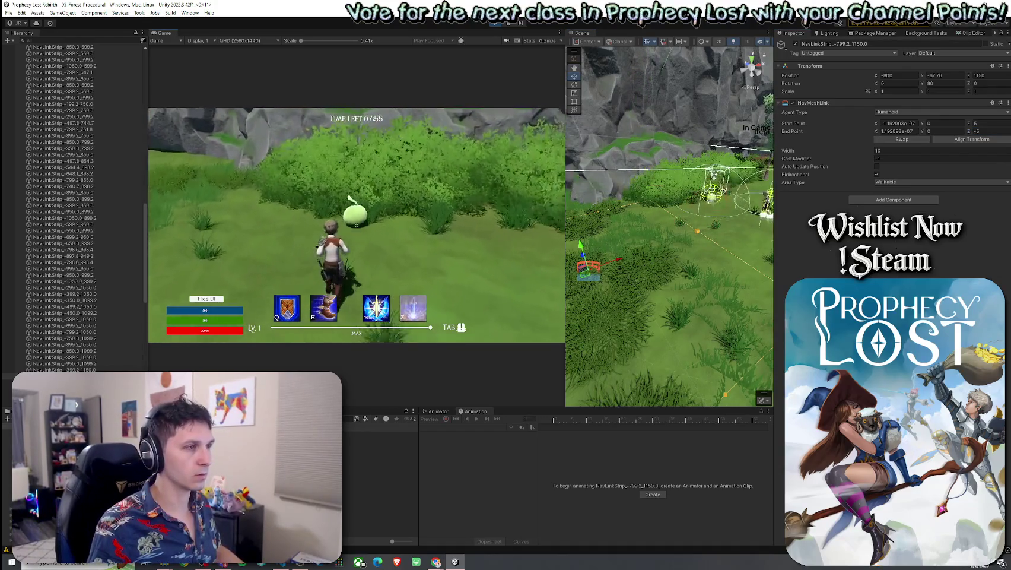
click(356, 225)
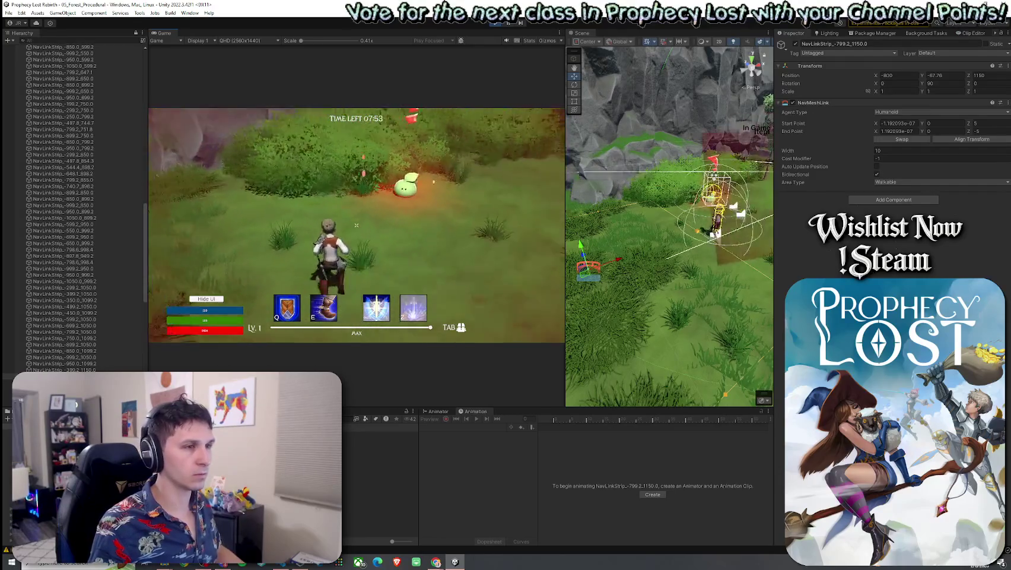
key(w)
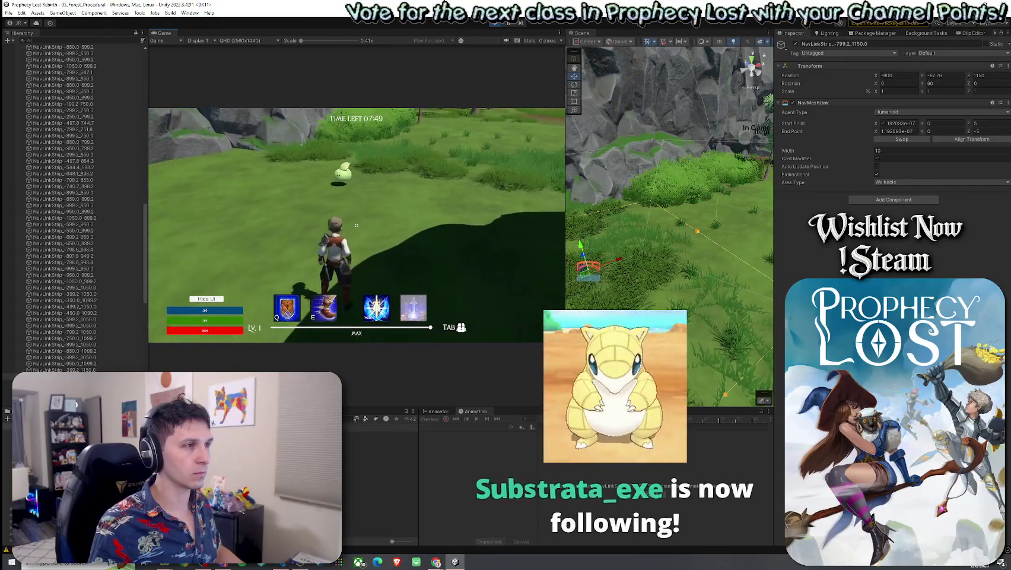
key(w)
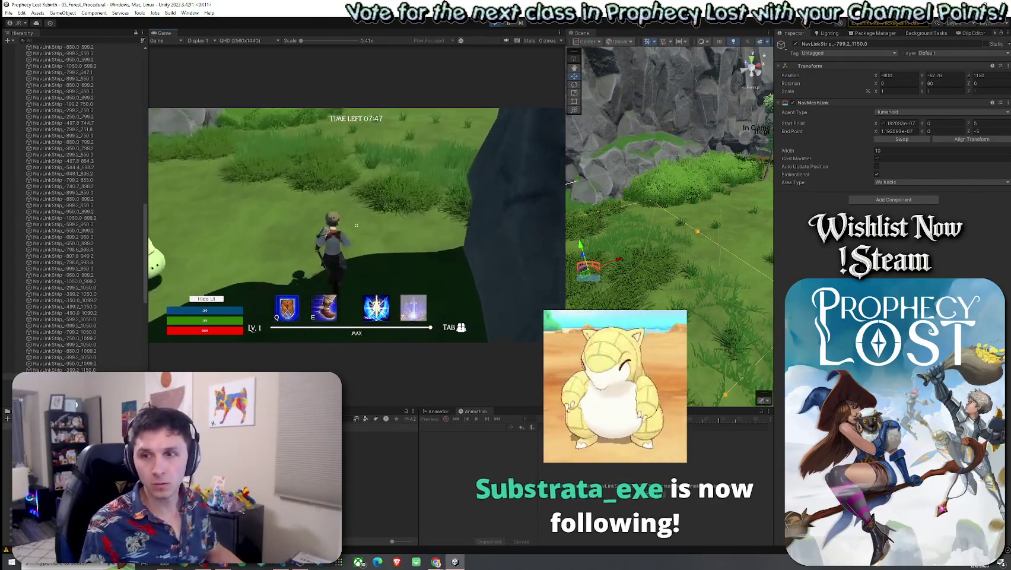
key(w)
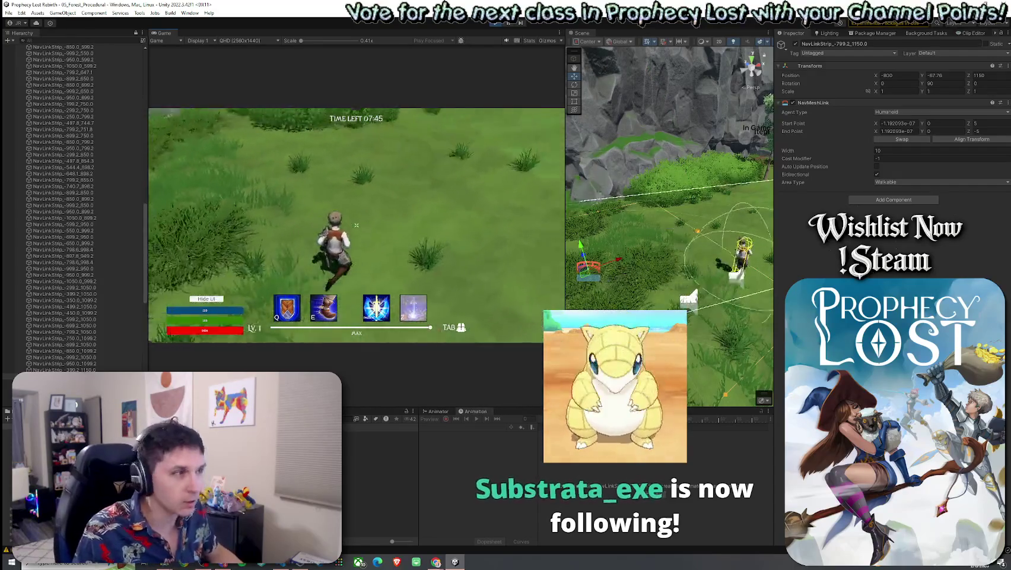
key(w)
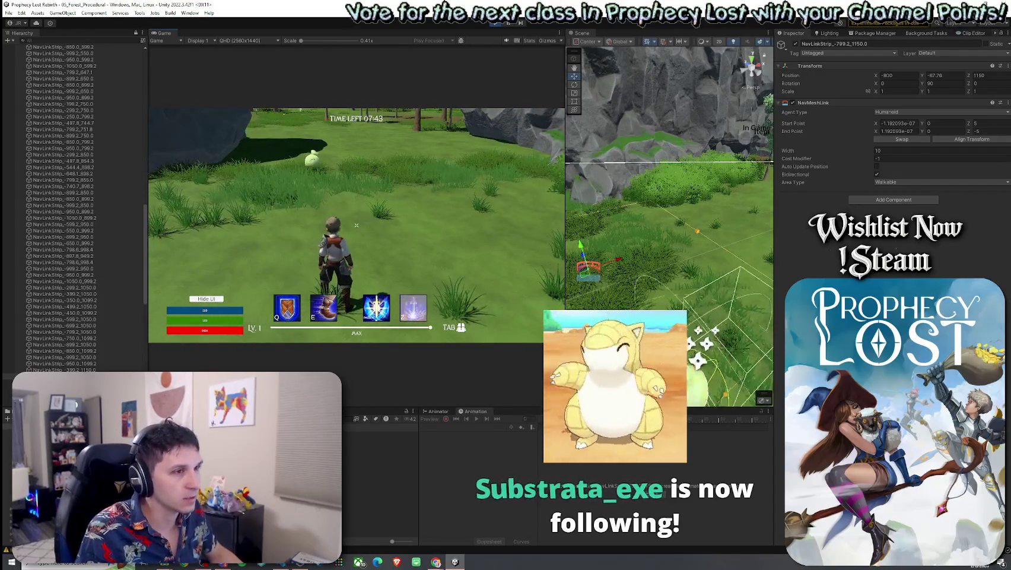
key(w)
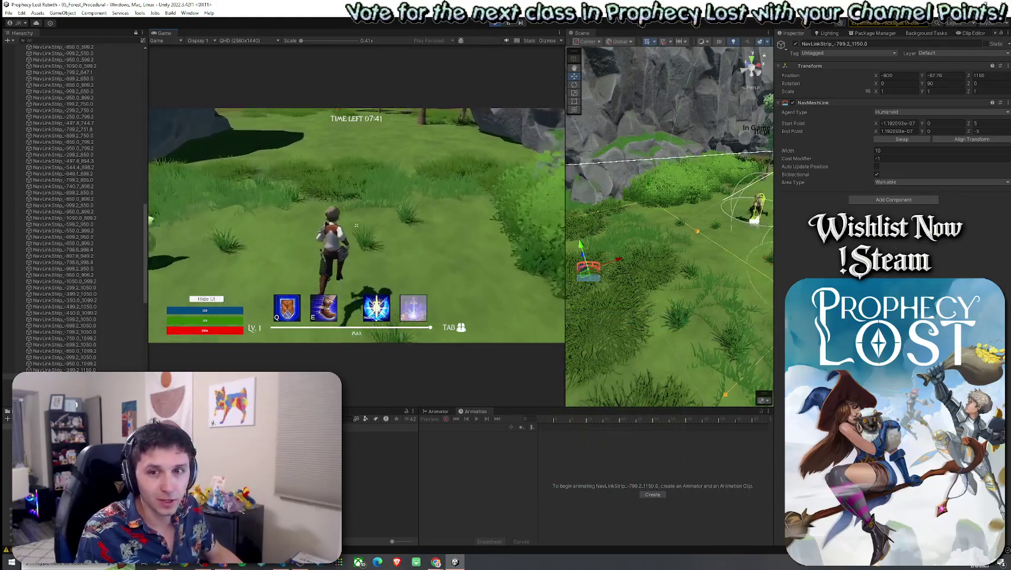
key(w)
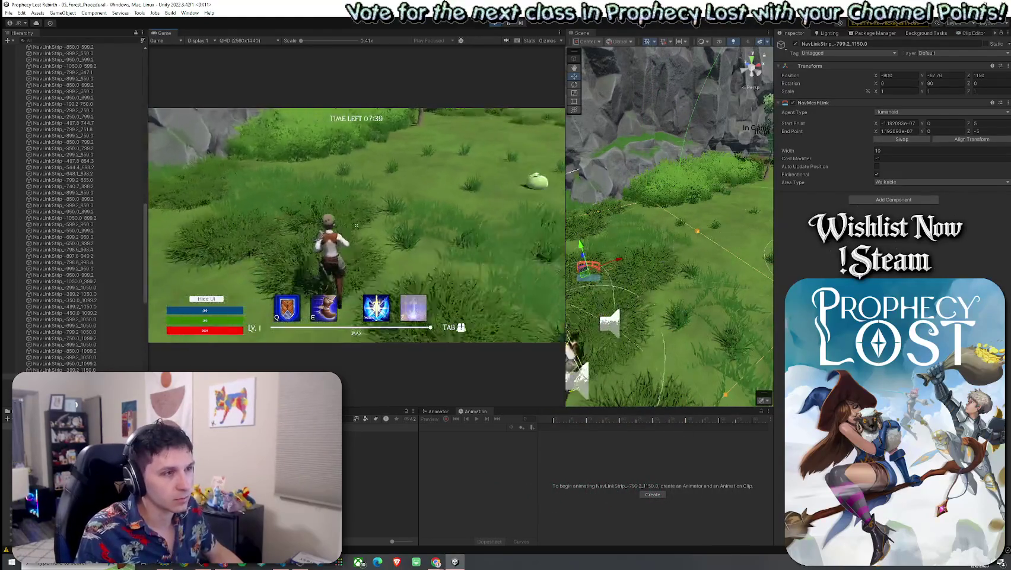
Widen the Game and Scene panels and orbit the Scene camera down onto the meadow
drag(148, 175, 57, 174)
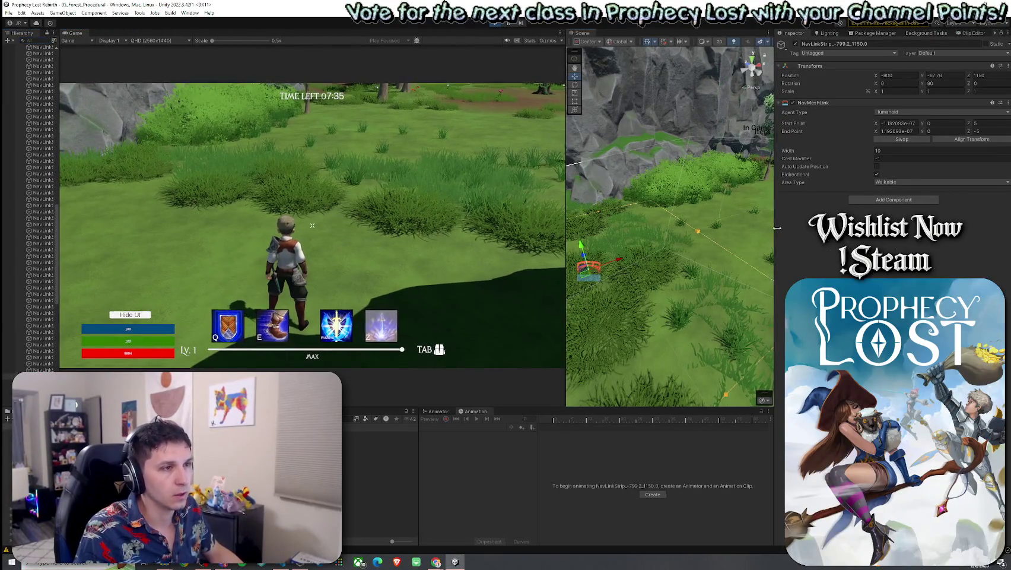
drag(774, 227, 840, 228)
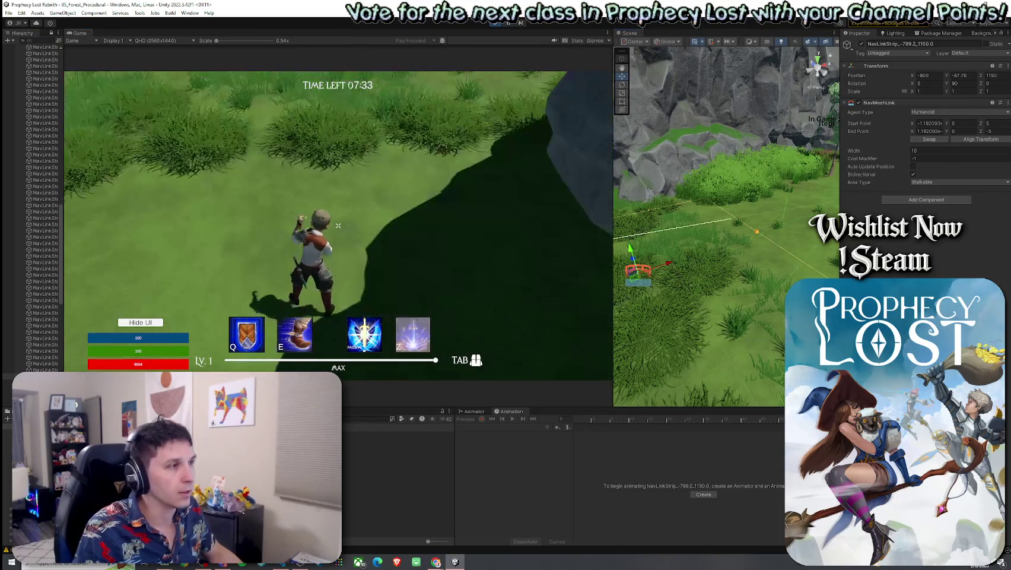
mouse_move(713, 251)
mouse_down()
mouse_move(707, 311)
mouse_move(710, 284)
mouse_up()
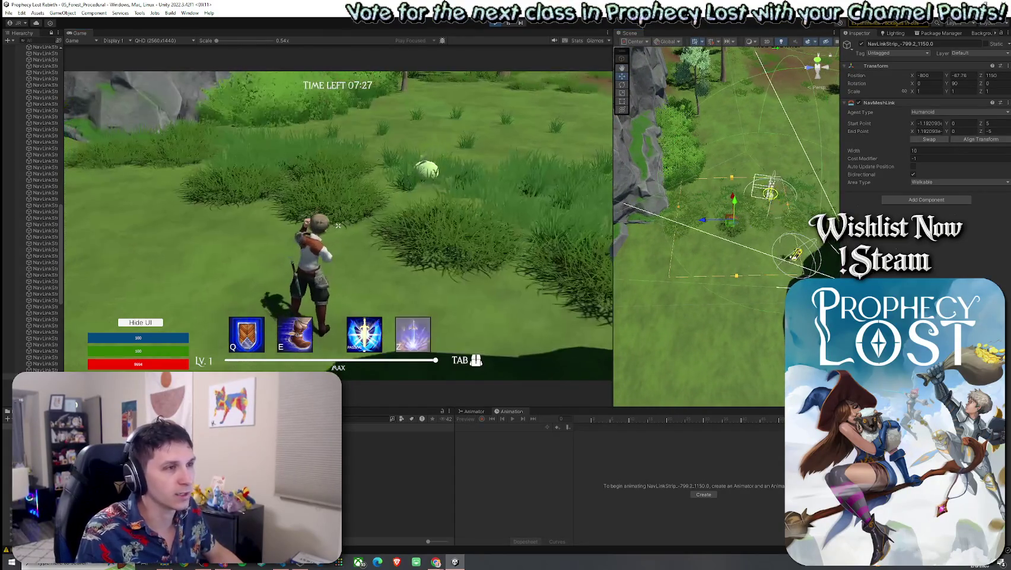
Run the character past the tree, rocks and slime into the open field and back
key(w)
key(w)
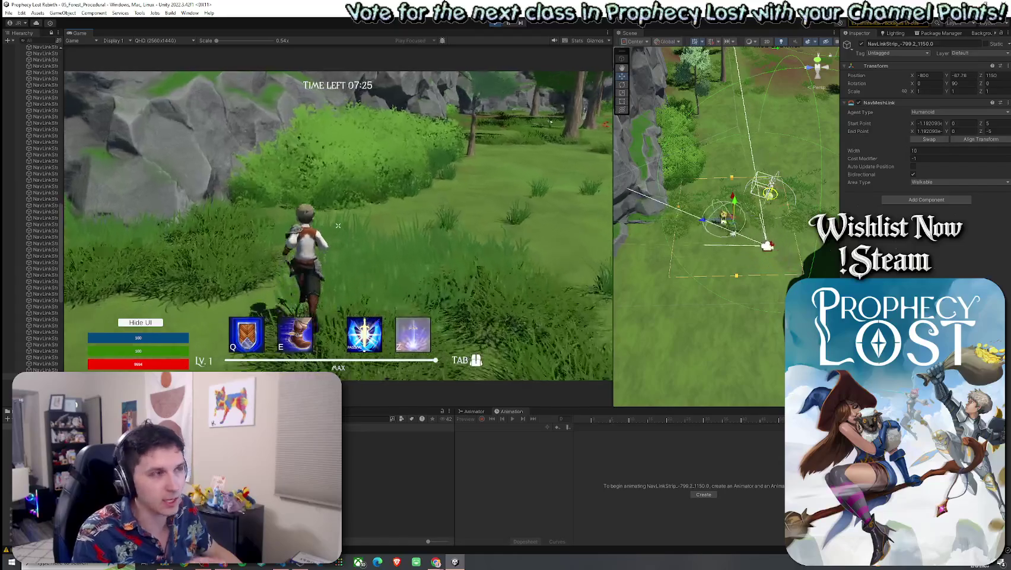
key(w)
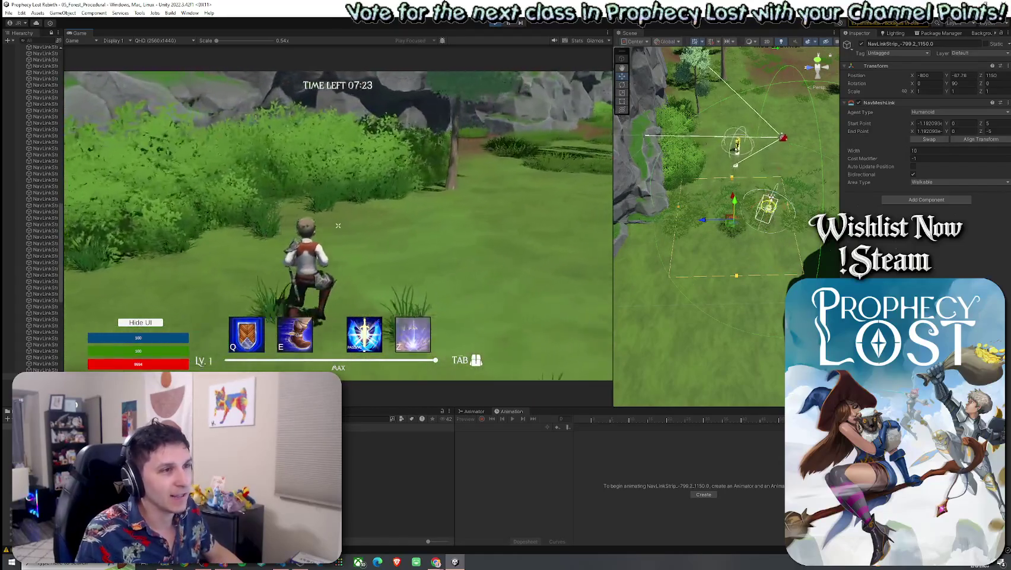
key(w)
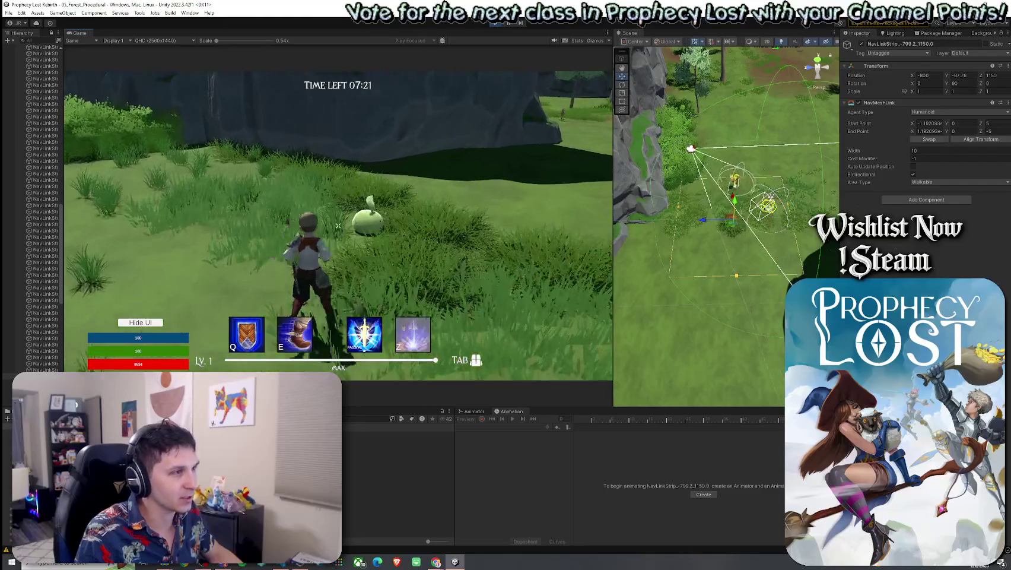
key(w)
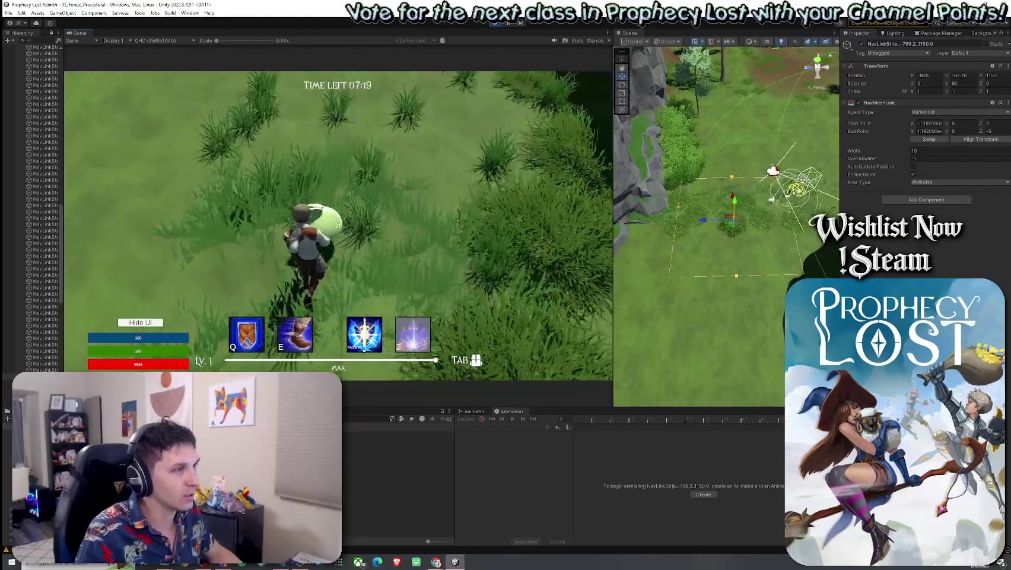
key(w)
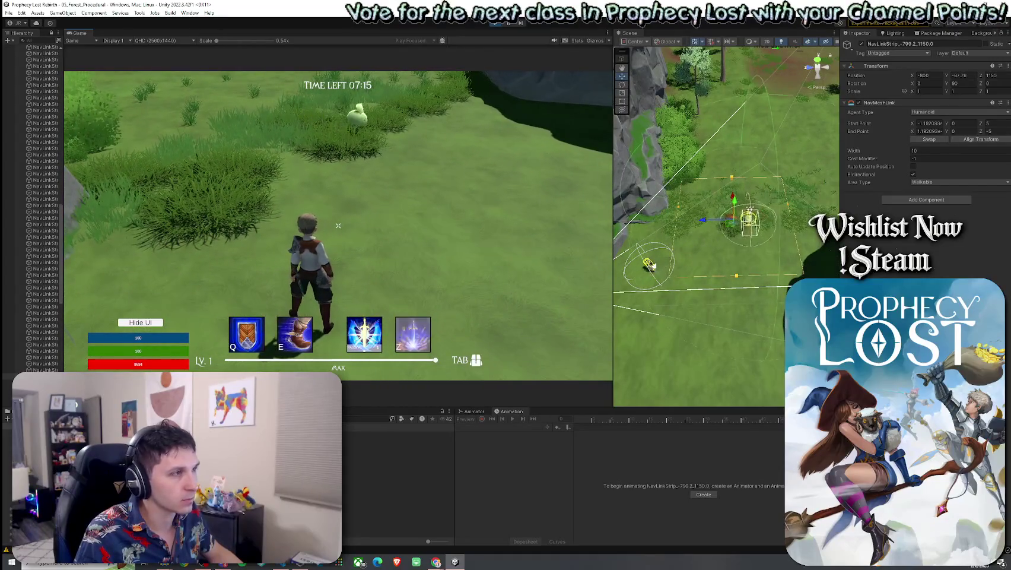
key(w)
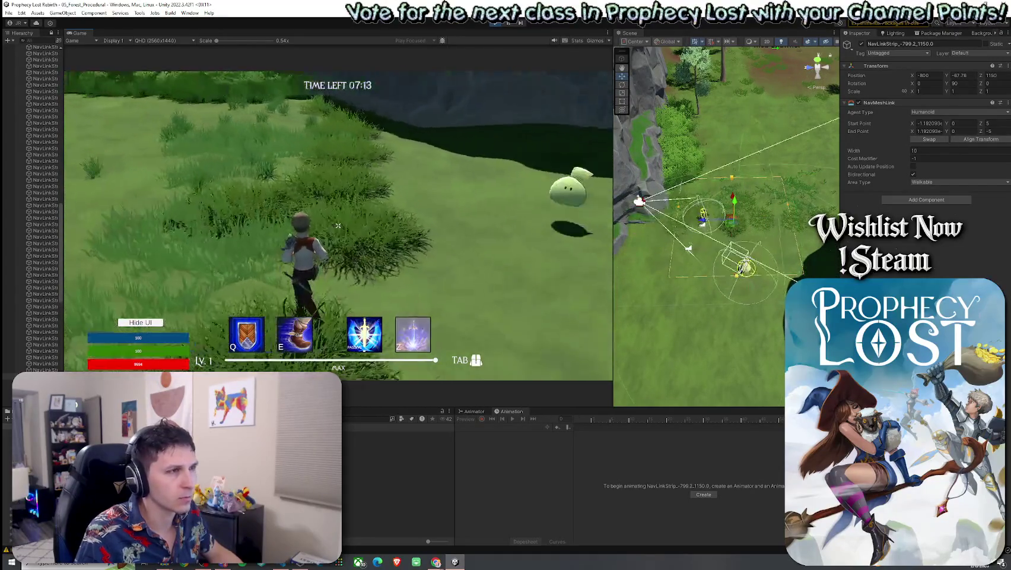
key(w)
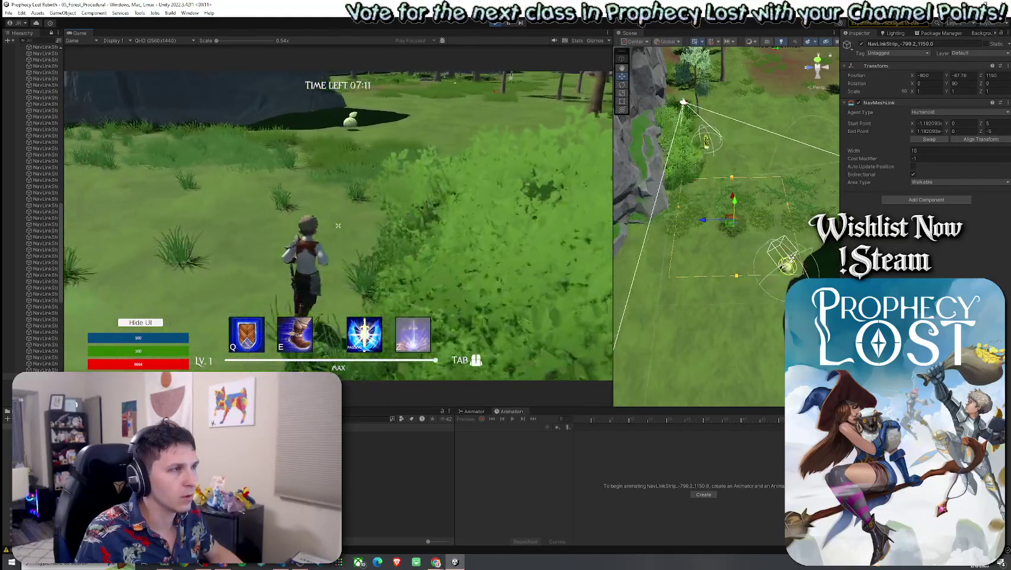
key(w)
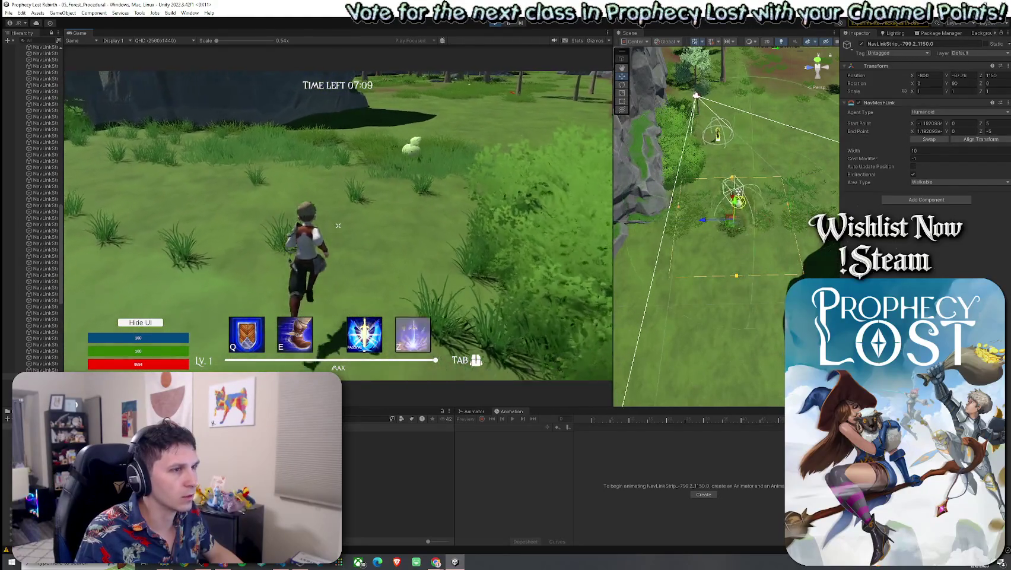
key(w)
key(super)
click(64, 177)
Zoom in on the terrain and select Young Slime(Clone) to show its Mob AI settings
drag(64, 178, 143, 177)
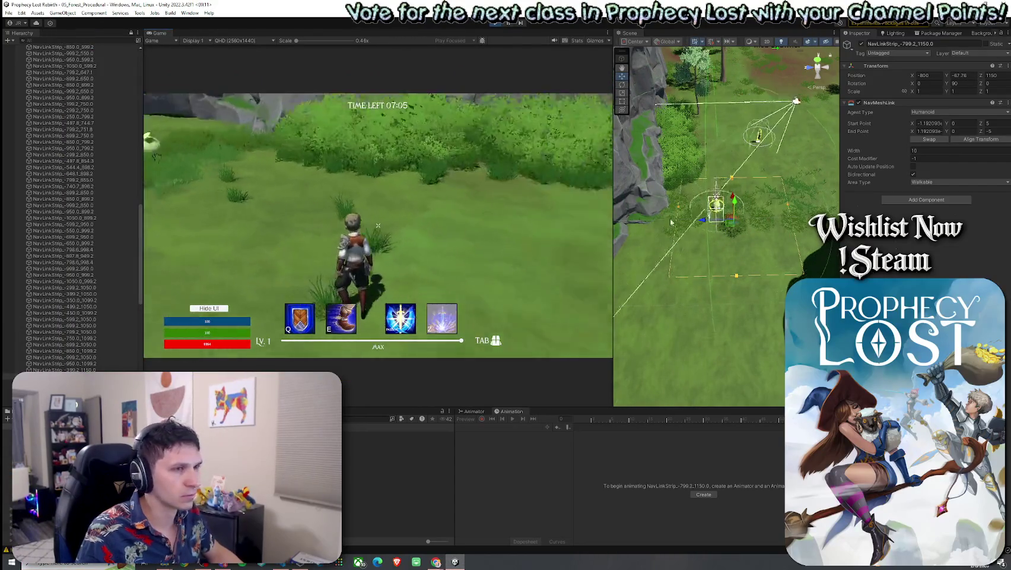
click(996, 126)
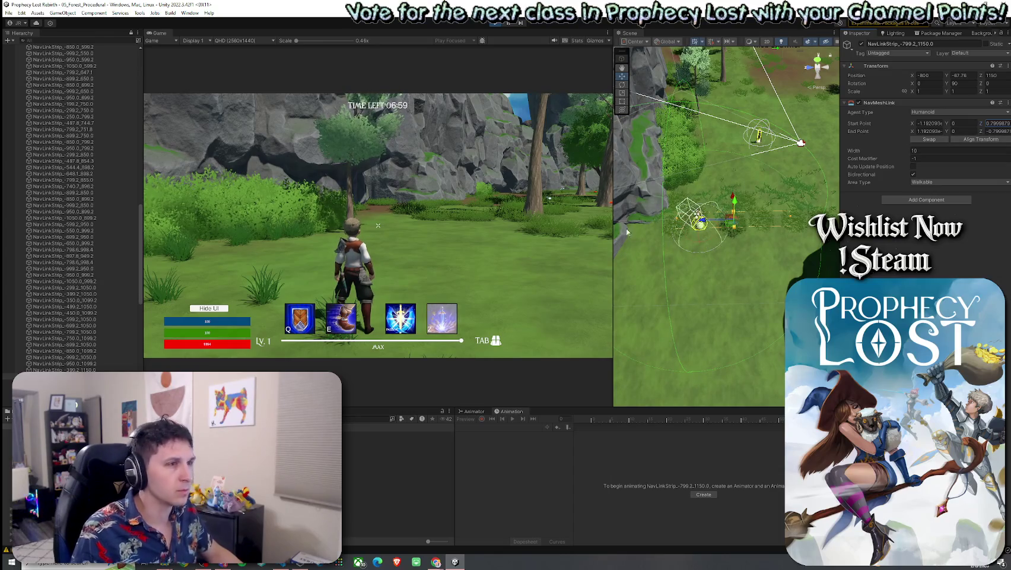
click(770, 242)
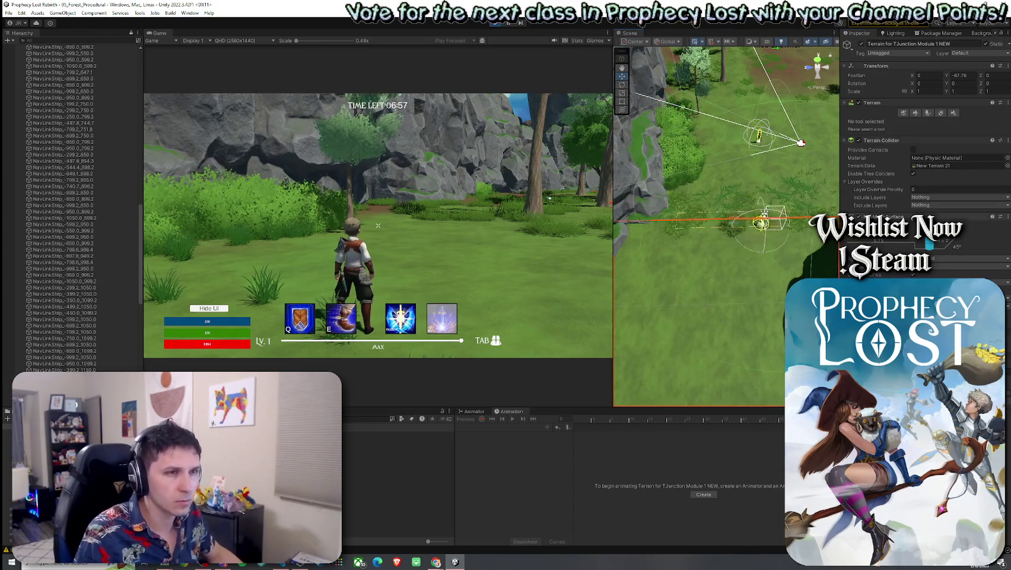
scroll(723, 226, up, 10)
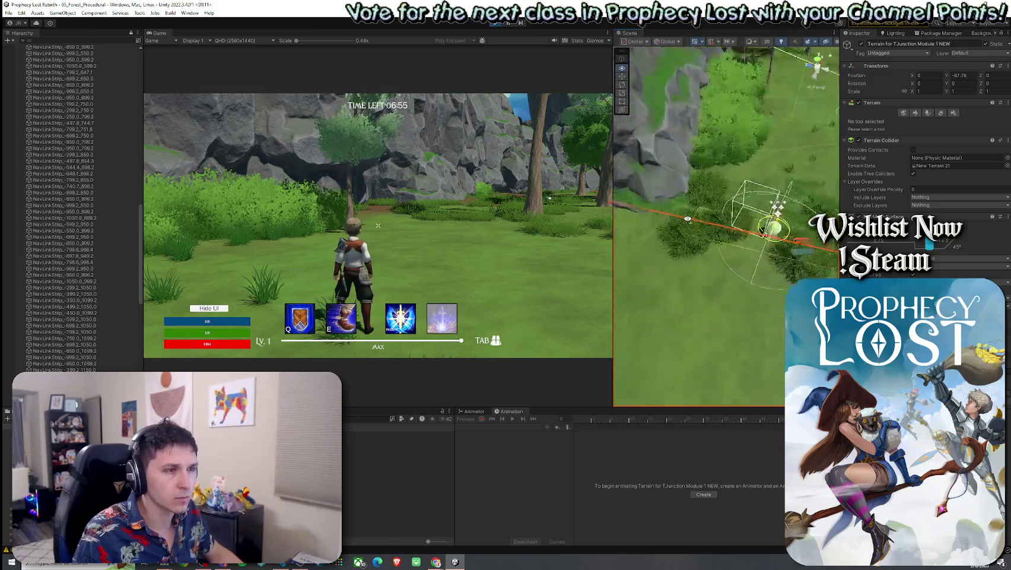
scroll(724, 197, down, 10)
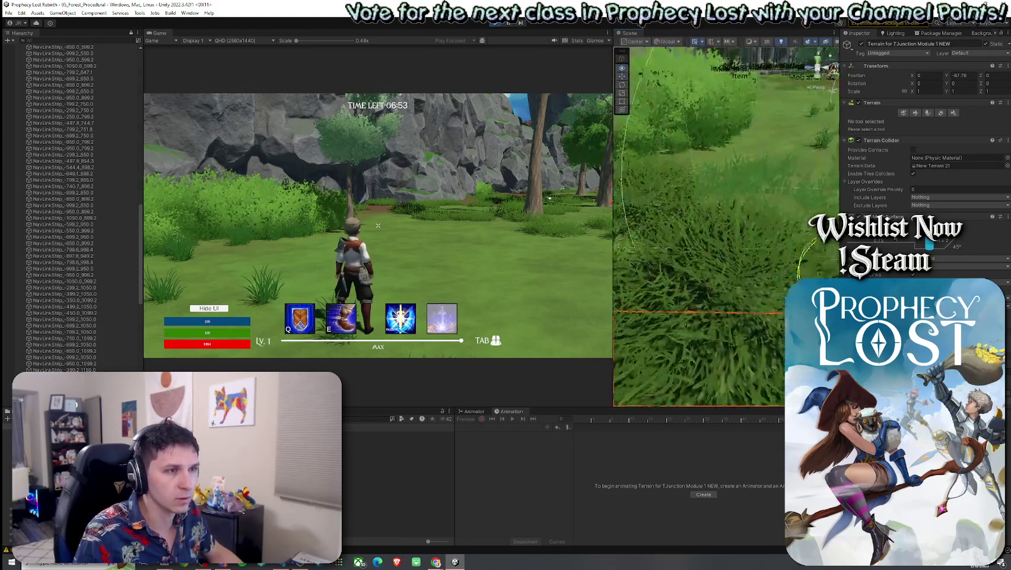
click(772, 204)
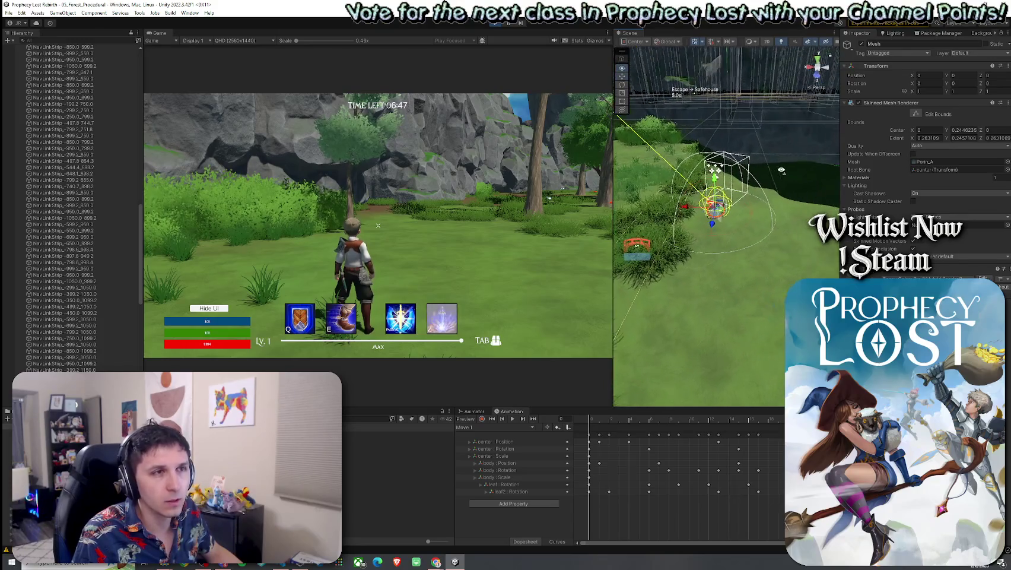
scroll(80, 360, down, 4)
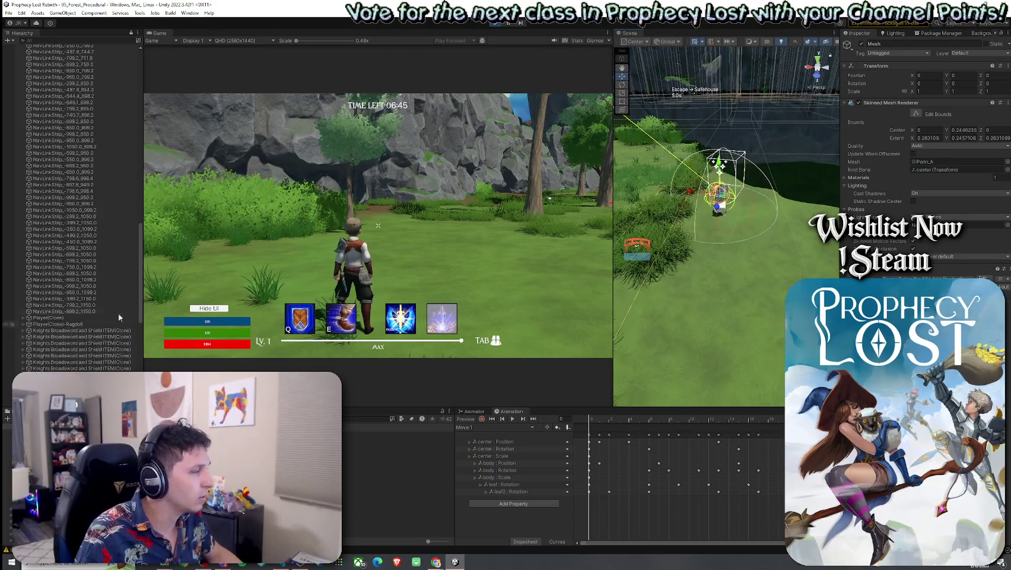
click(763, 194)
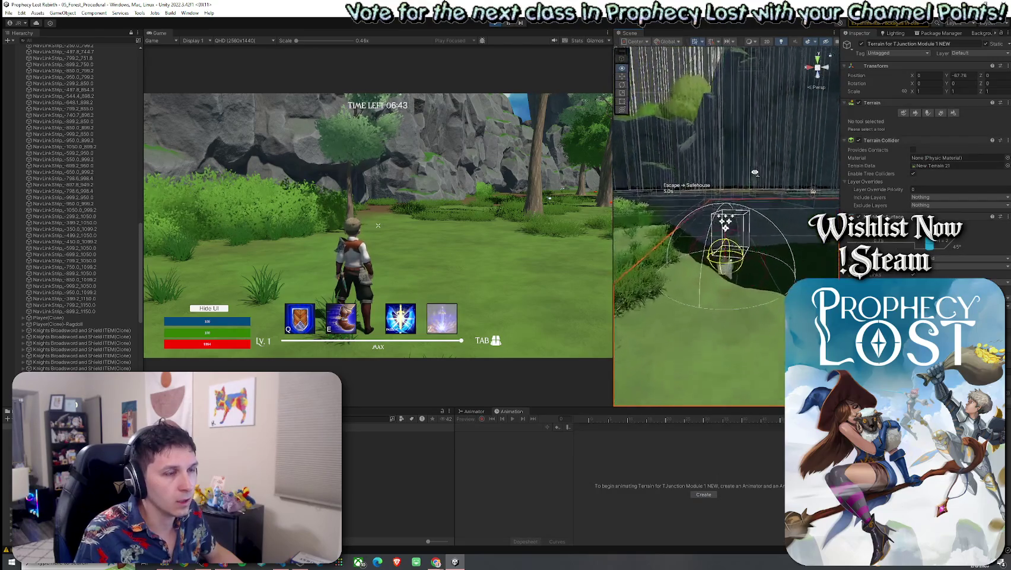
click(729, 317)
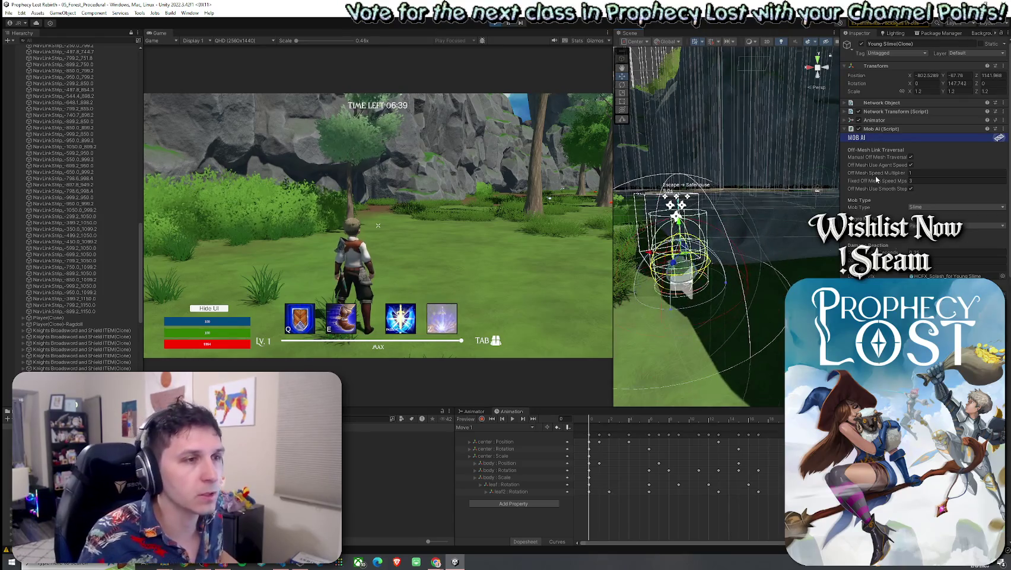
Set the Young Slime's Off Mesh Speed Multiplier to 0.85
click(915, 175)
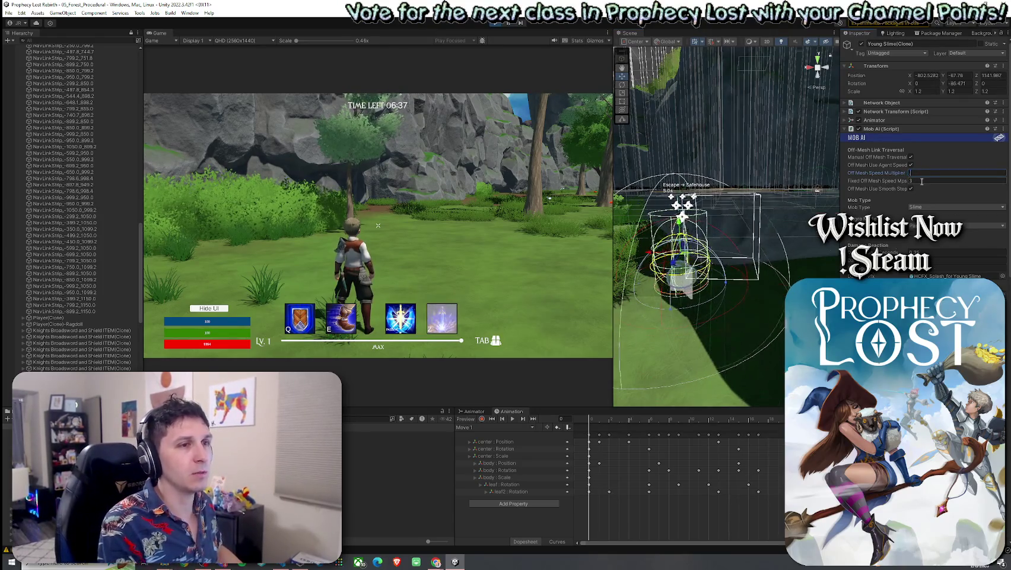
text(0.85)
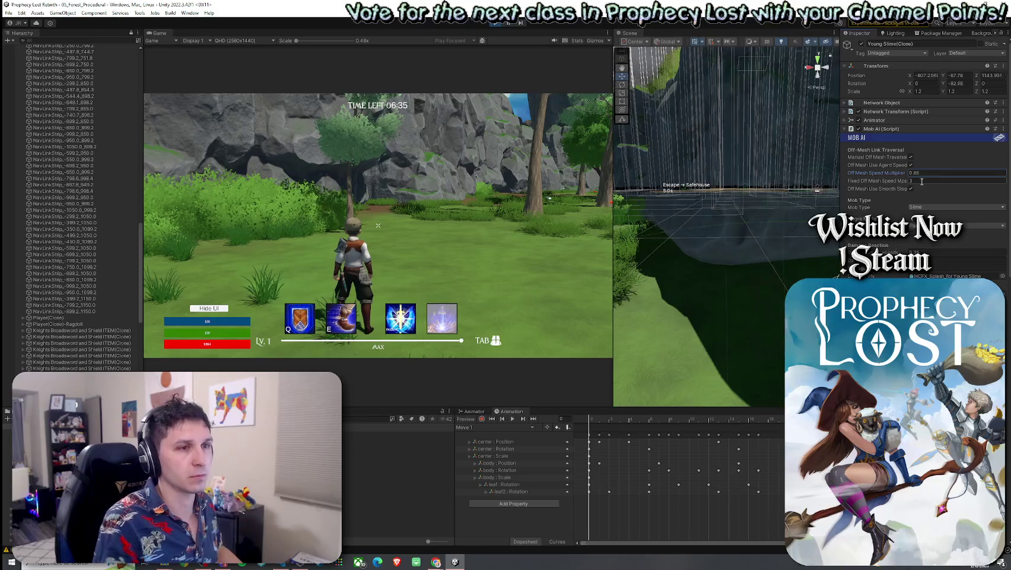
key(Return)
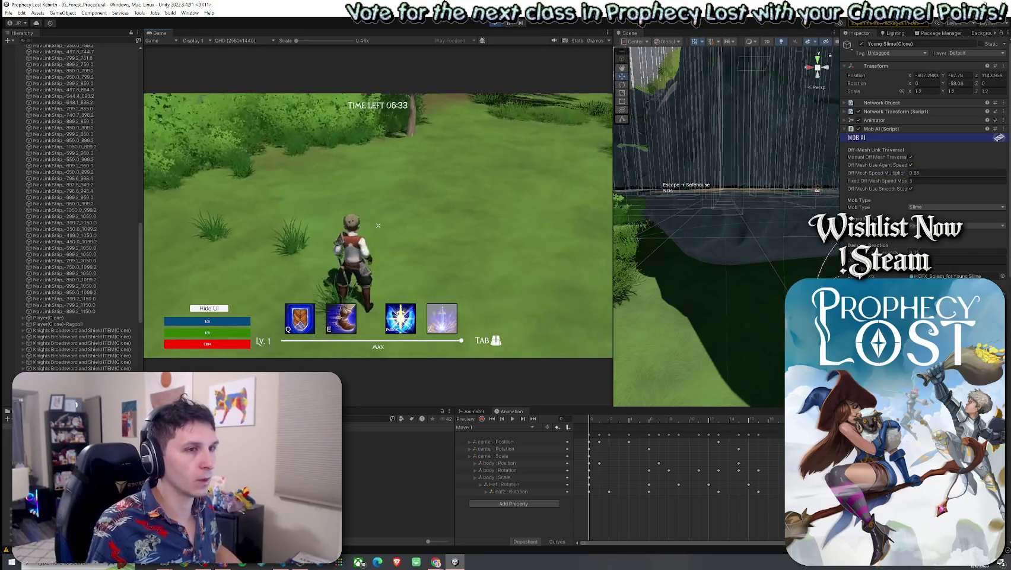
key(super)
Frame the slime, orbit closer, and select the NavLinkStrip_-799.2_1150.0 link
key(f)
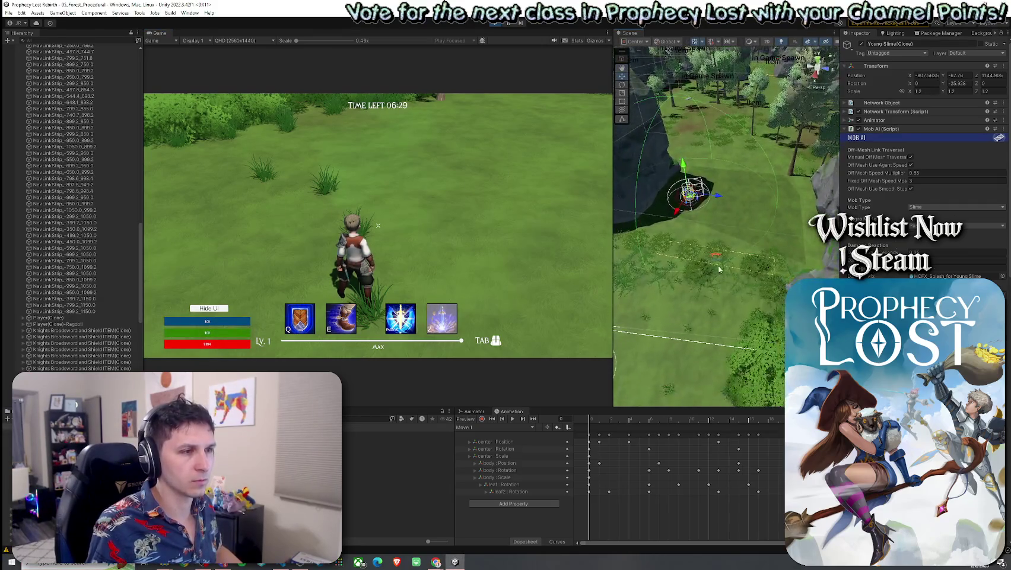
click(729, 275)
mouse_move(721, 279)
mouse_down()
mouse_move(713, 288)
mouse_move(706, 271)
mouse_up()
click(705, 271)
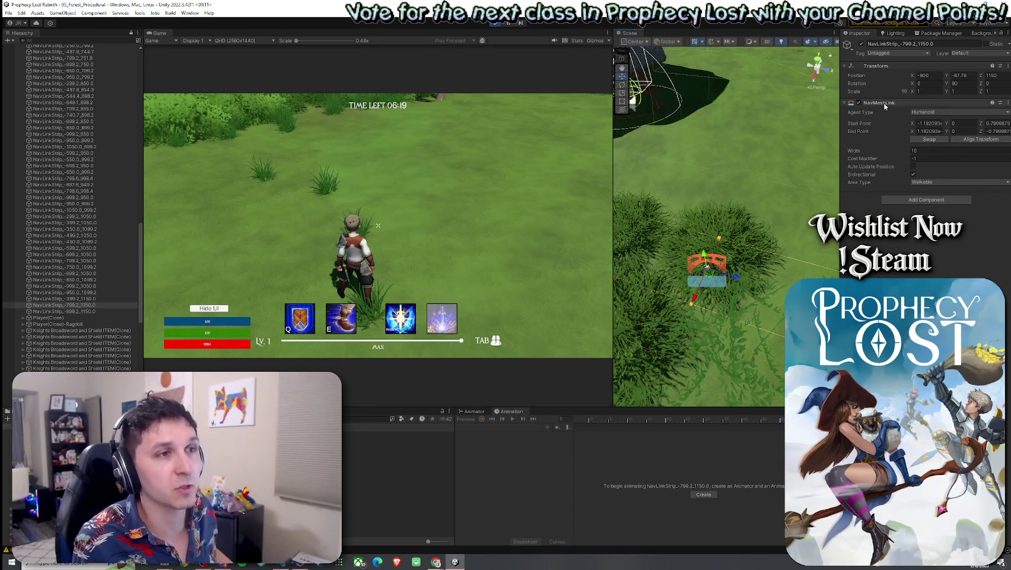
Run the character to a slime, kill it, and head toward the next slime by the rock
scroll(714, 217, down, 5)
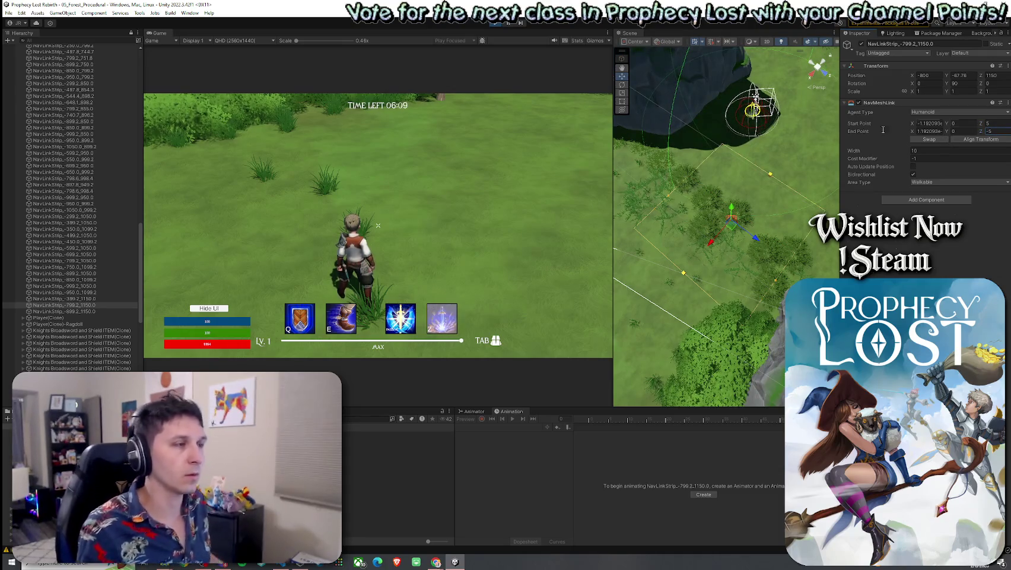
key(w)
key(w)
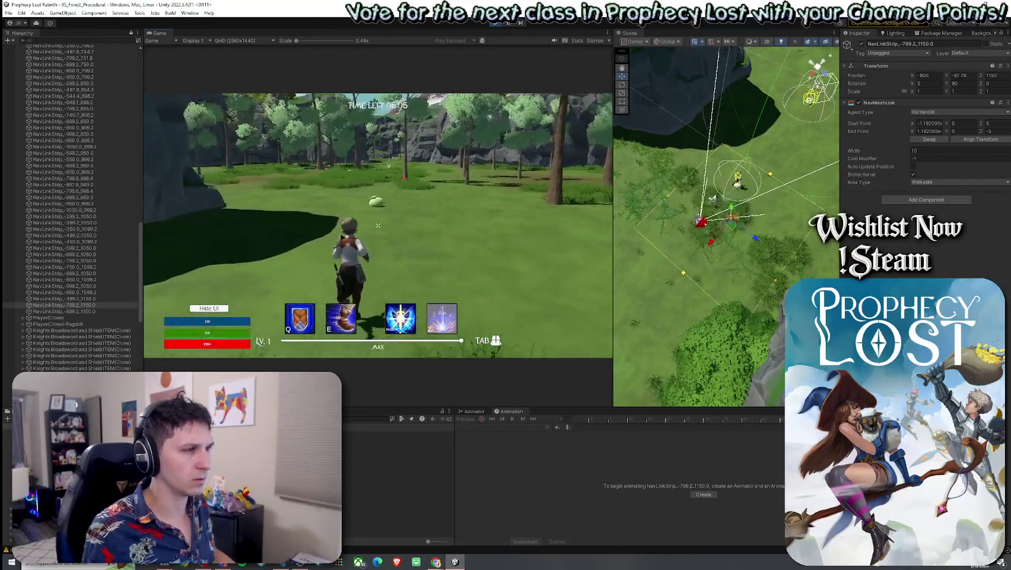
key(w)
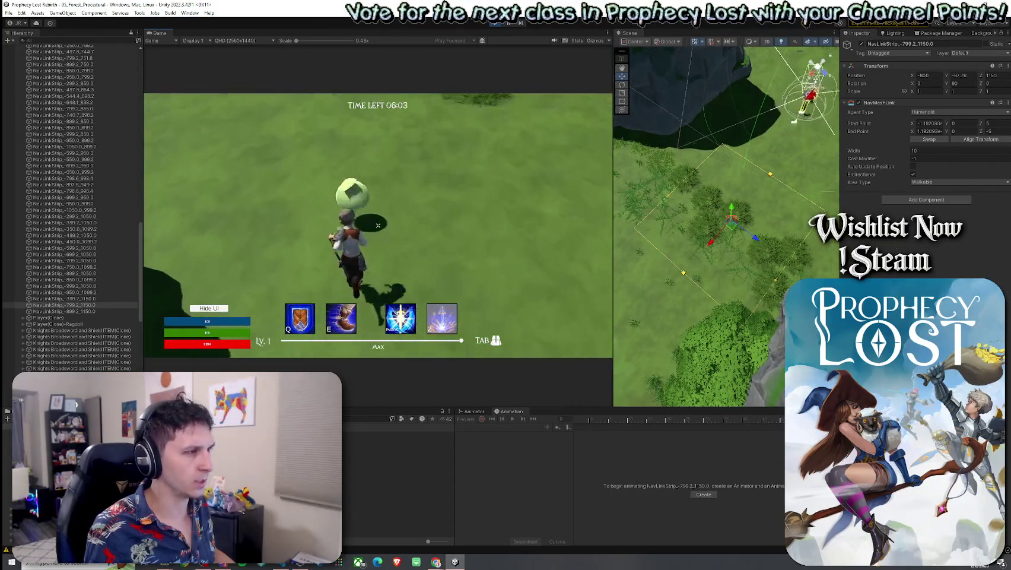
click(378, 225)
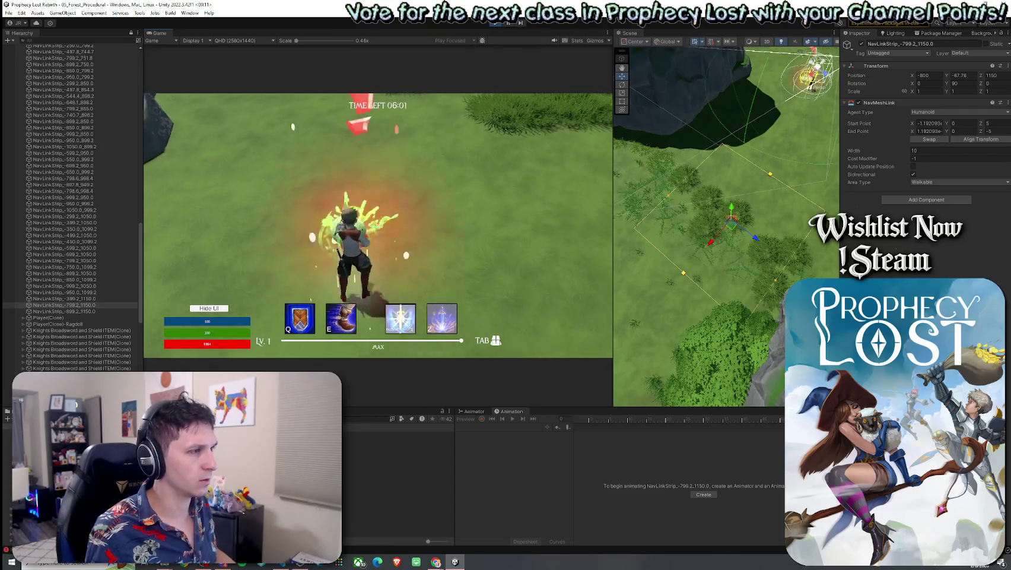
key(w)
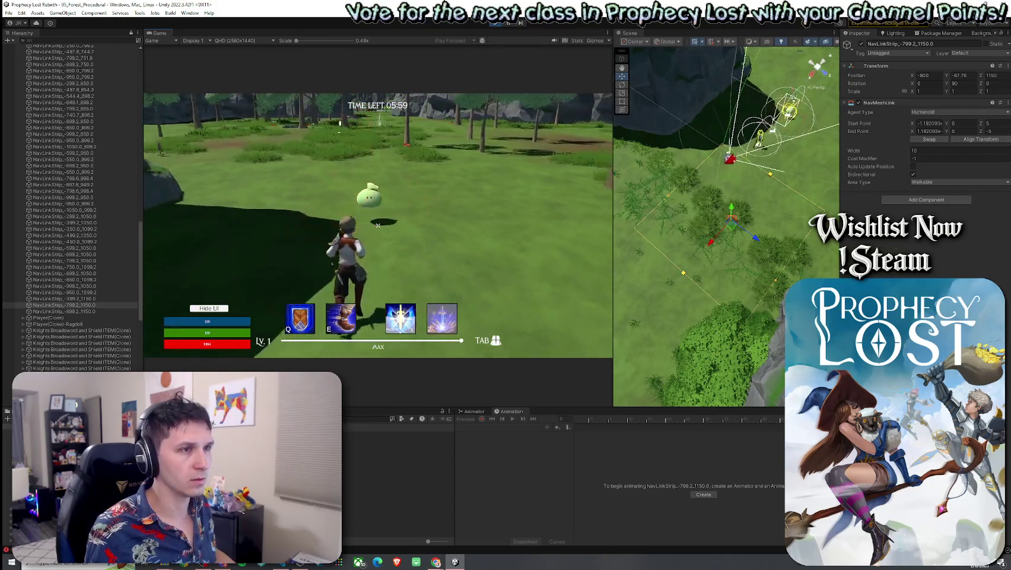
key(w)
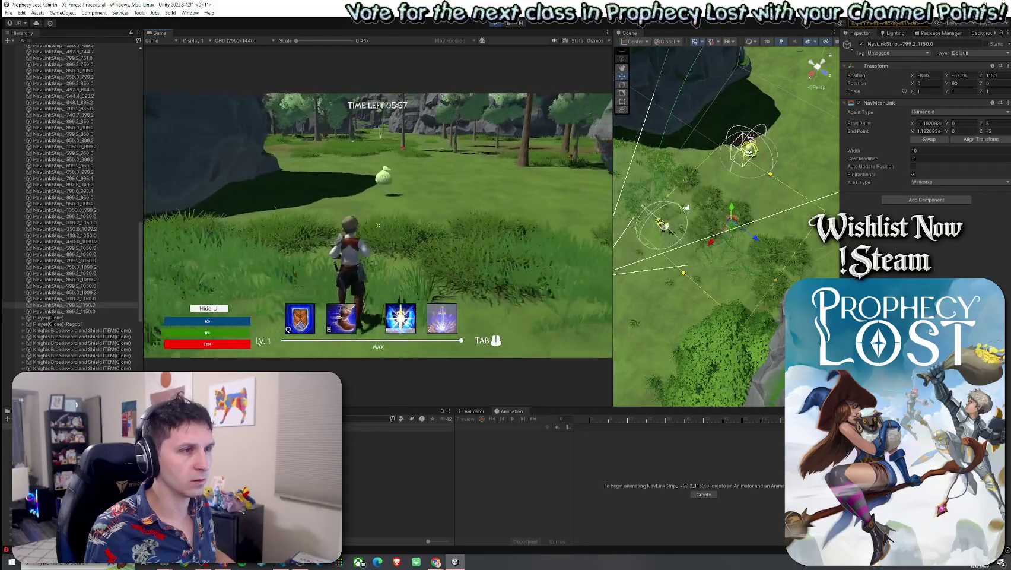
key(w)
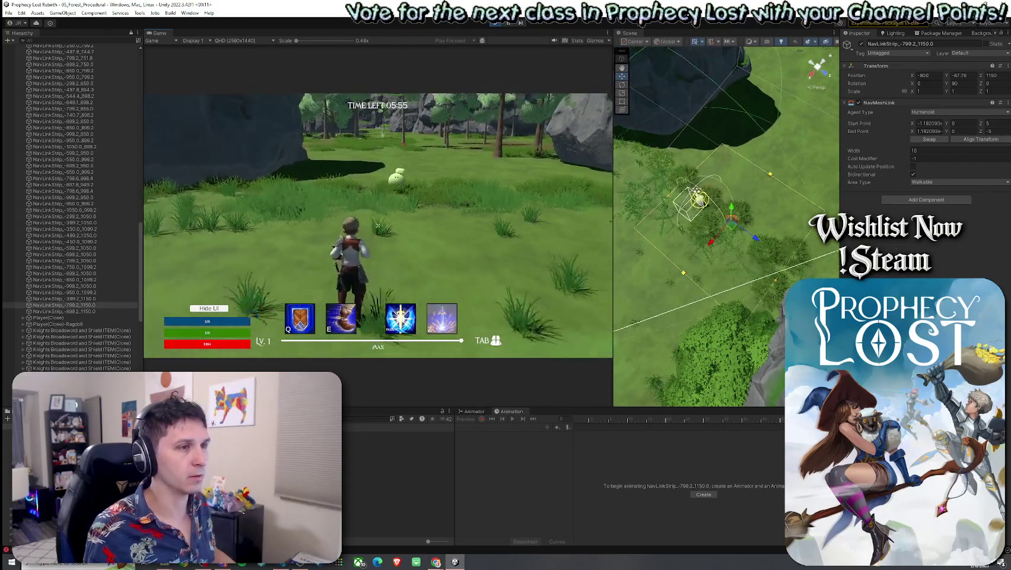
key(w)
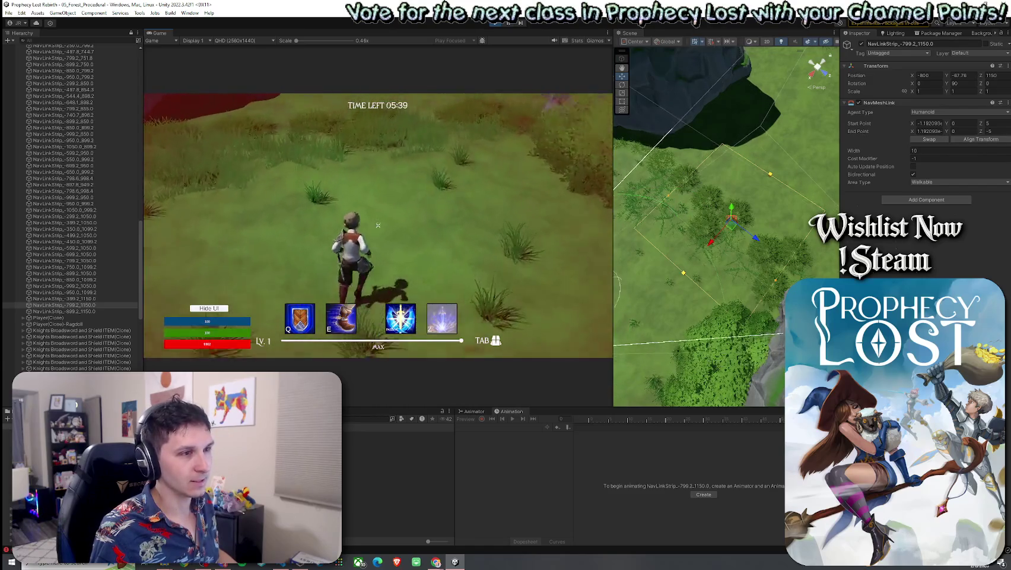
Run the character across the field and clearing toward the rocks
key(w)
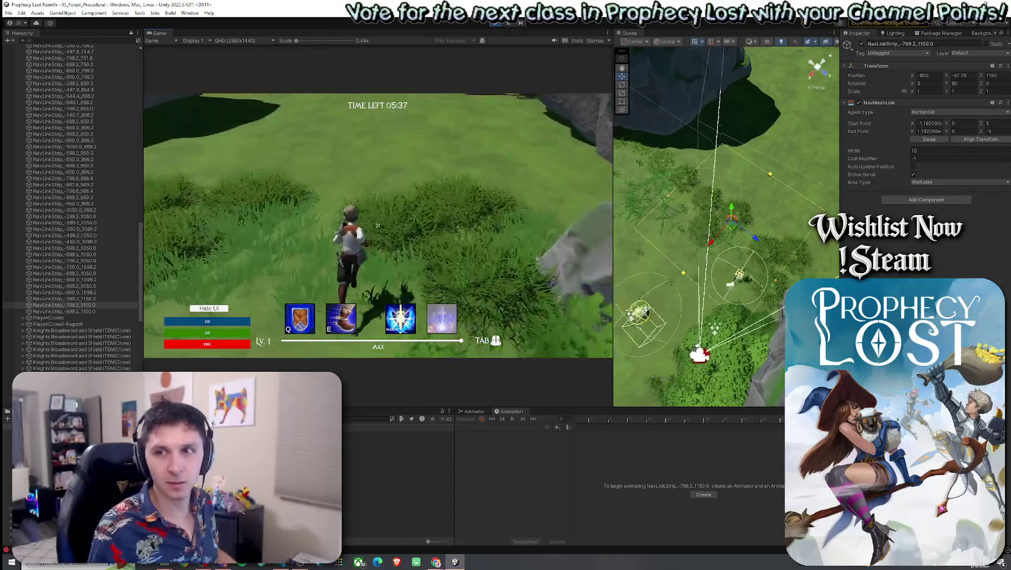
key(w)
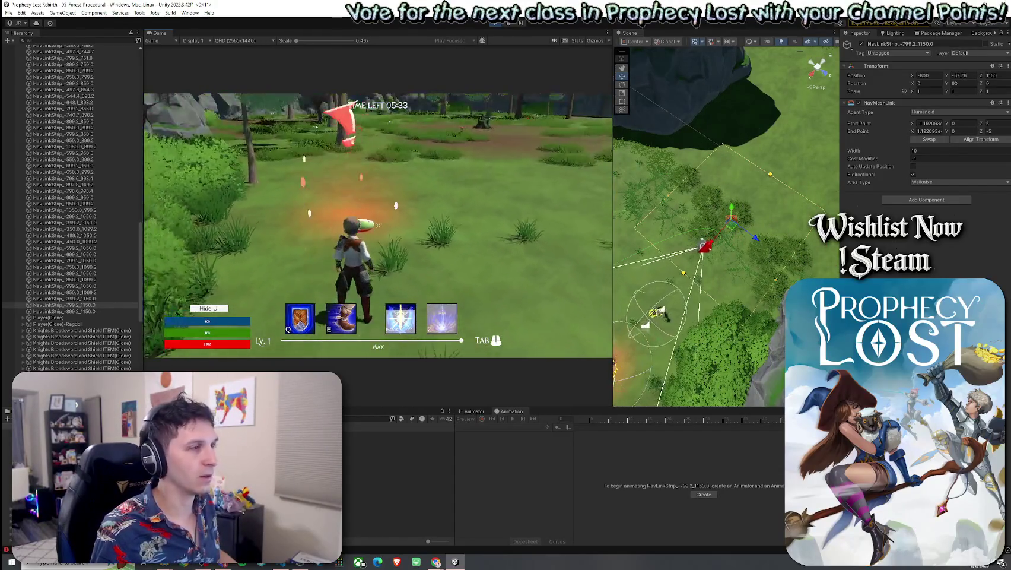
key(w)
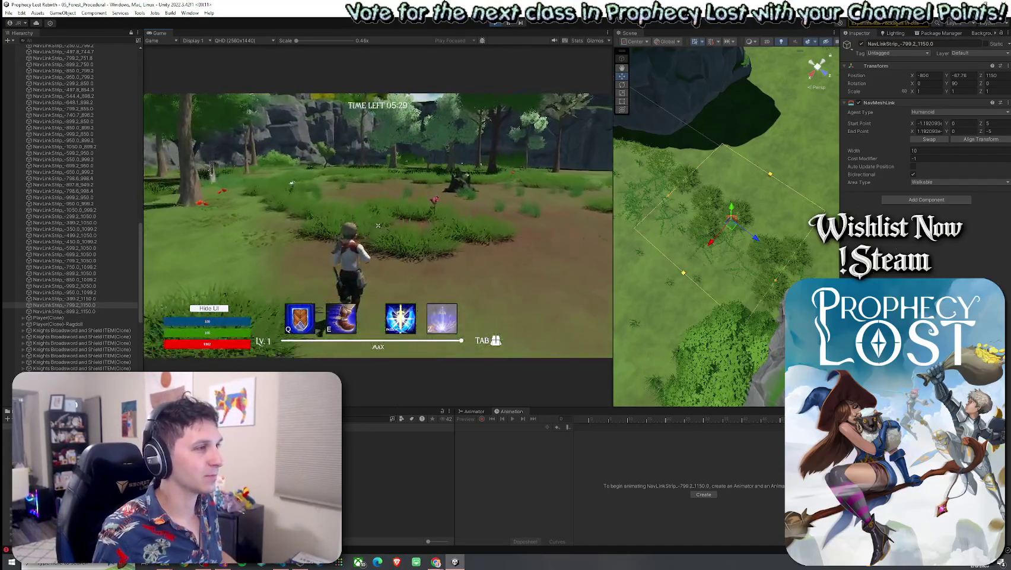
key(w)
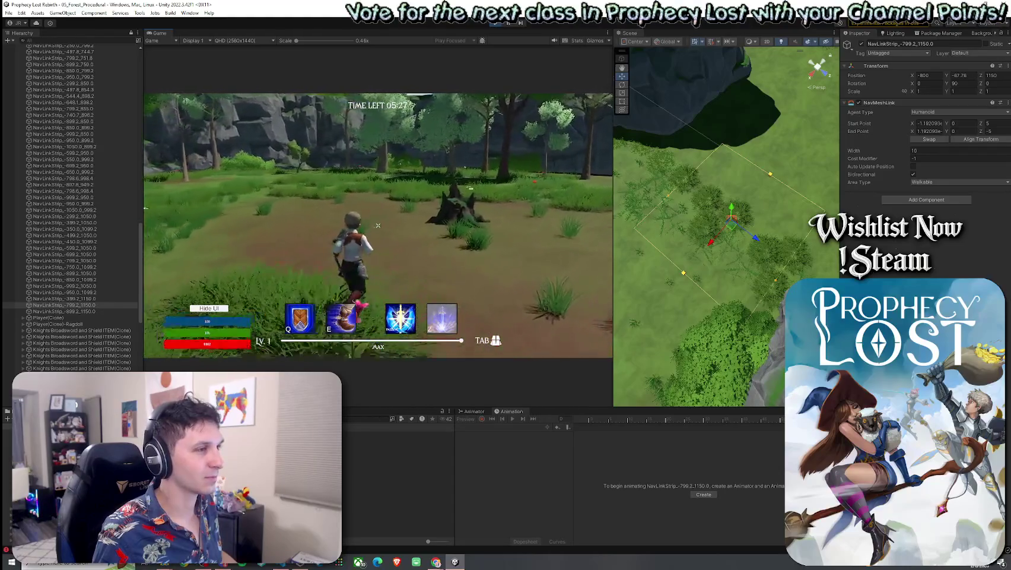
key(w)
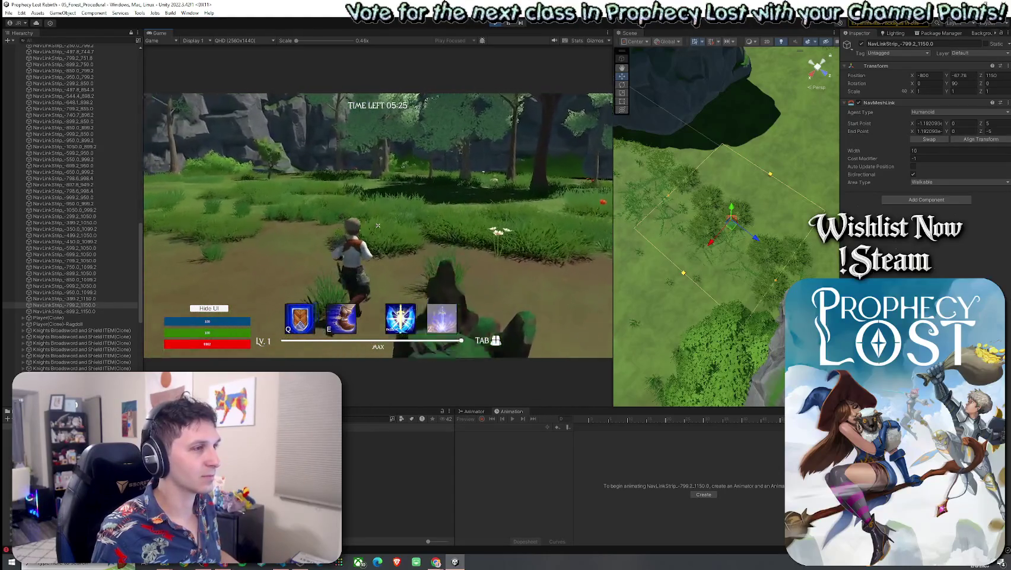
Orbit the Scene view to a tilted angle, then select and frame Yuzu Slime(Clone)
drag(771, 224, 728, 239)
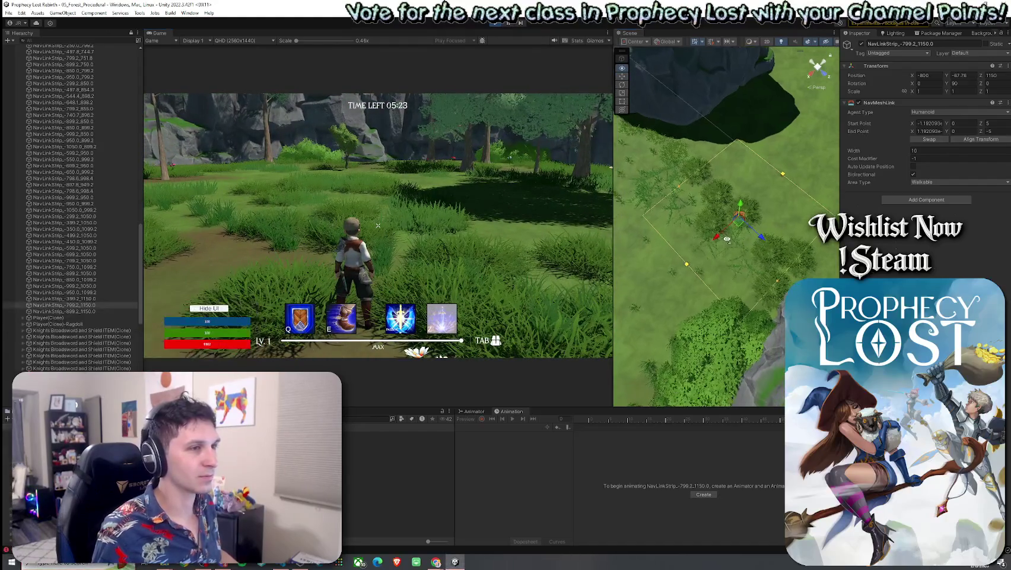
drag(604, 206, 449, 204)
scroll(593, 237, down, 5)
click(684, 312)
key(f)
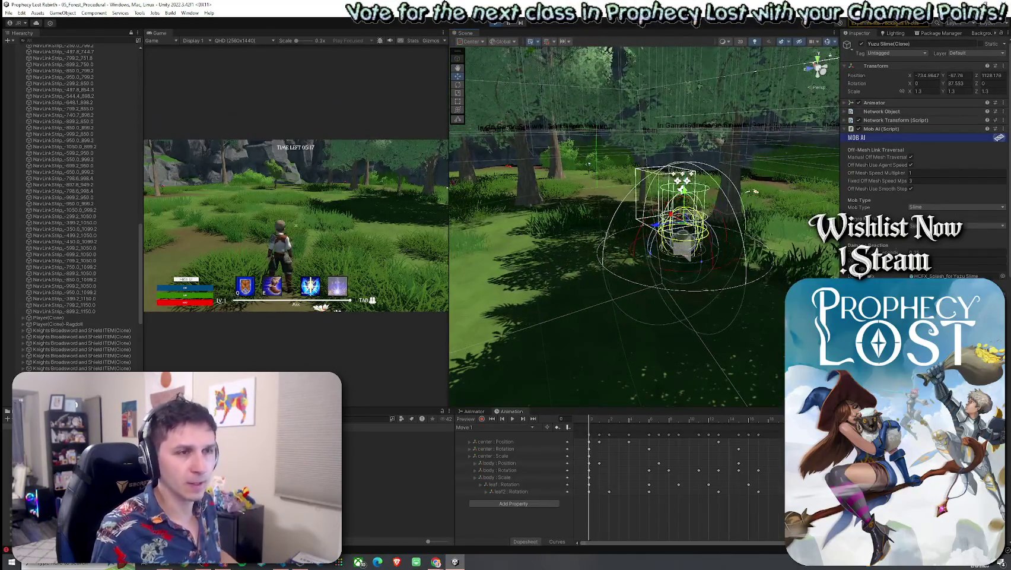
Set the Yuzu Slime's Off Mesh Speed Multiplier to 0.85, then reselect the NavLinkStrip
click(920, 172)
text(0.85)
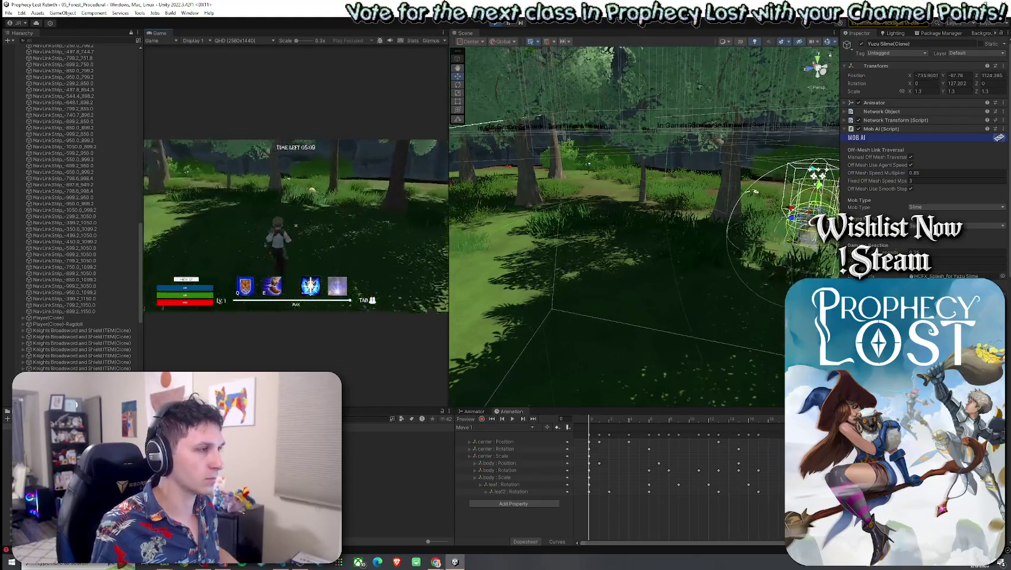
mouse_move(623, 277)
mouse_down()
mouse_move(663, 295)
mouse_move(662, 344)
mouse_move(715, 401)
mouse_up()
scroll(715, 401, up, 2)
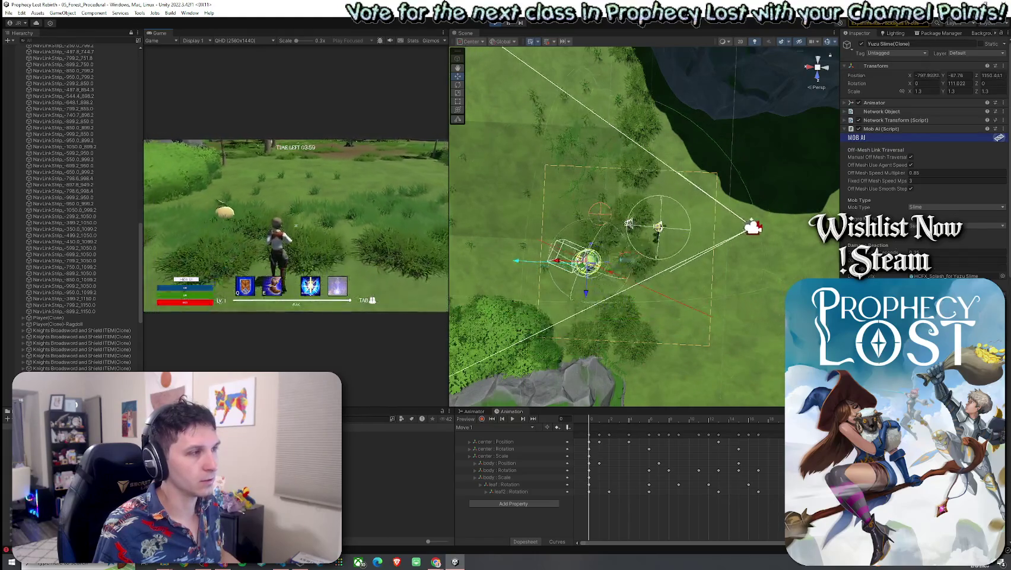
key(super)
click(931, 172)
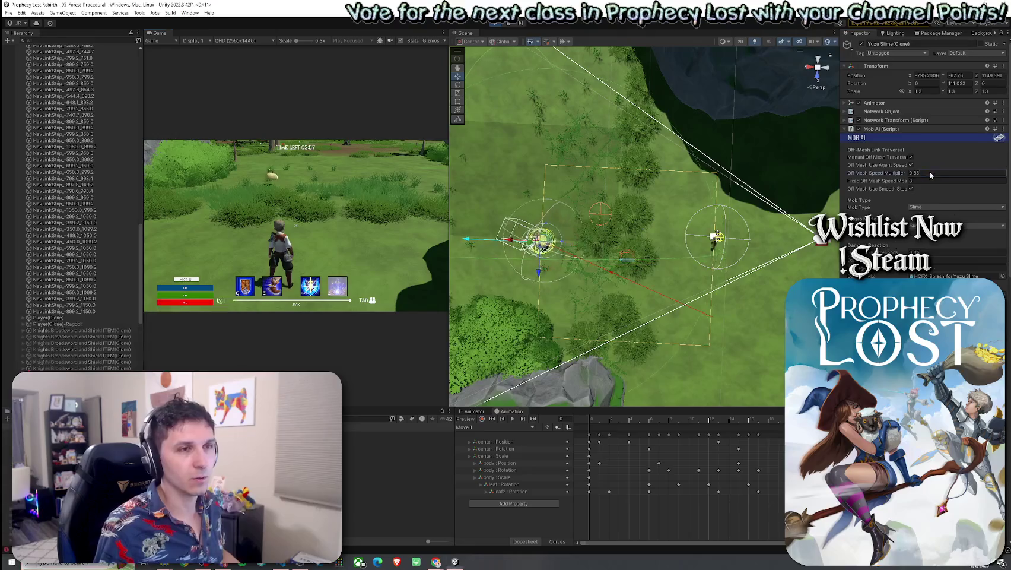
text(1)
key(Return)
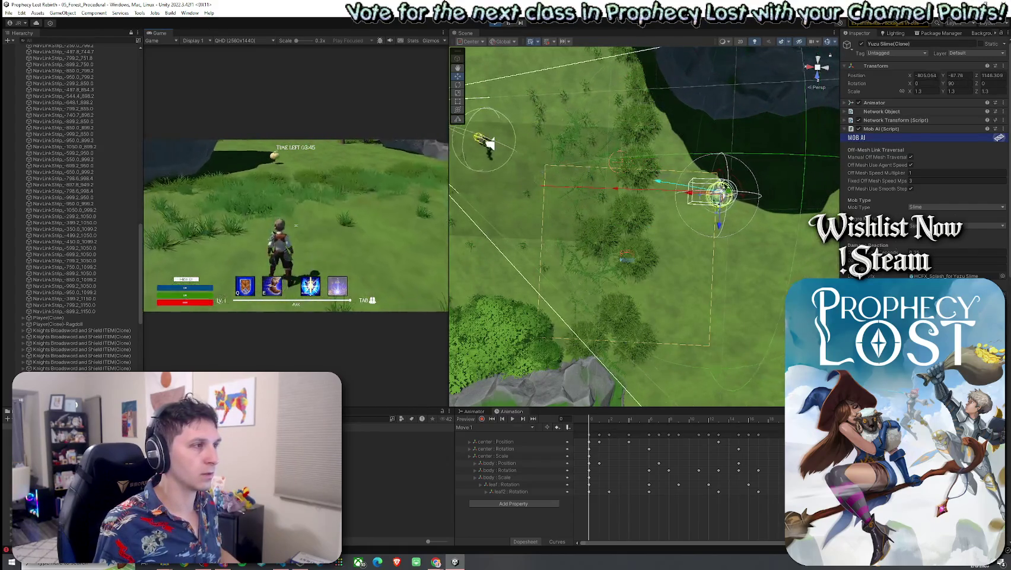
key(super)
click(630, 259)
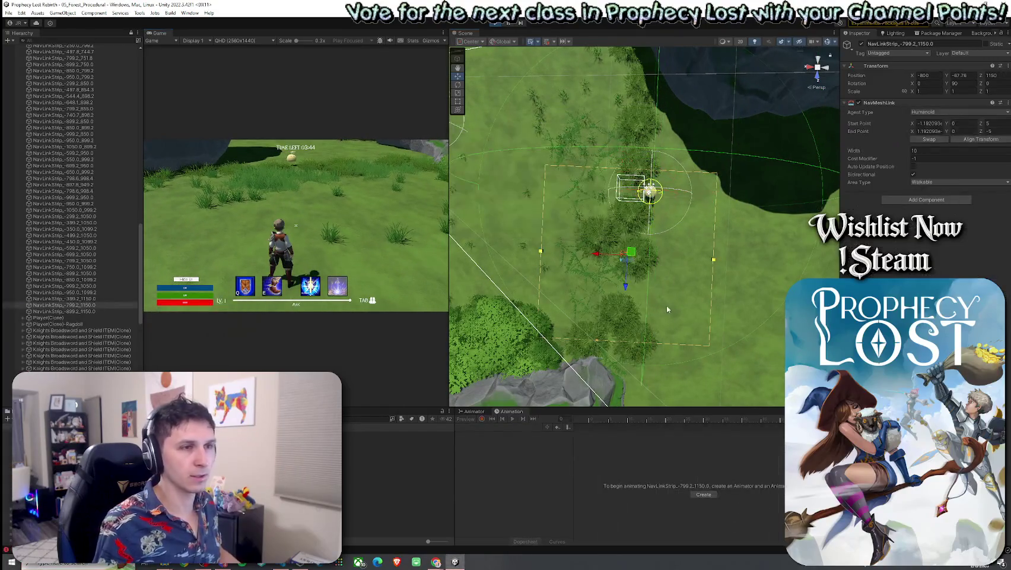
Retype the link's Start Point Z (trying -5, then 0) until start Z is -1, end Z 1
click(1003, 124)
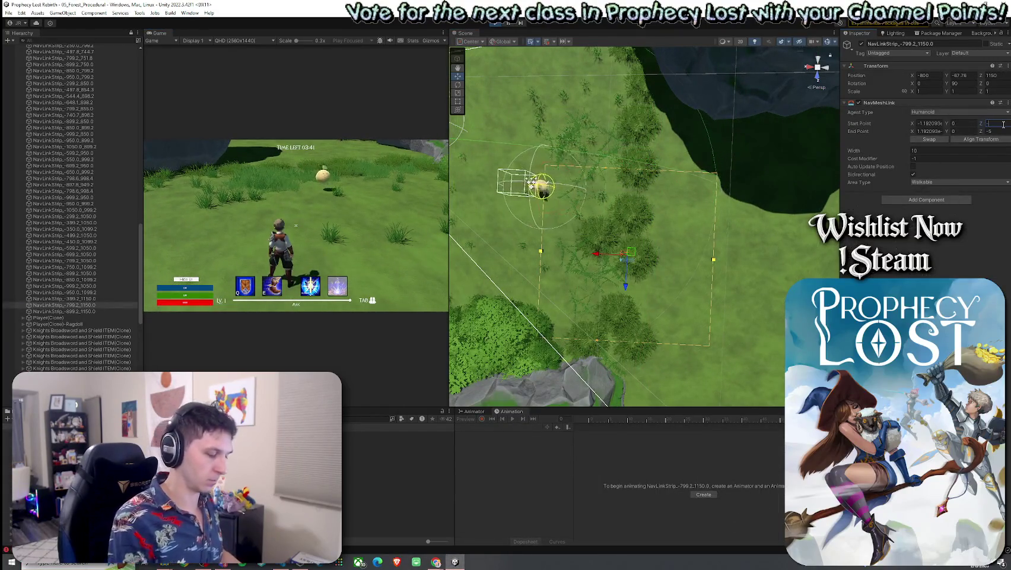
text(-5)
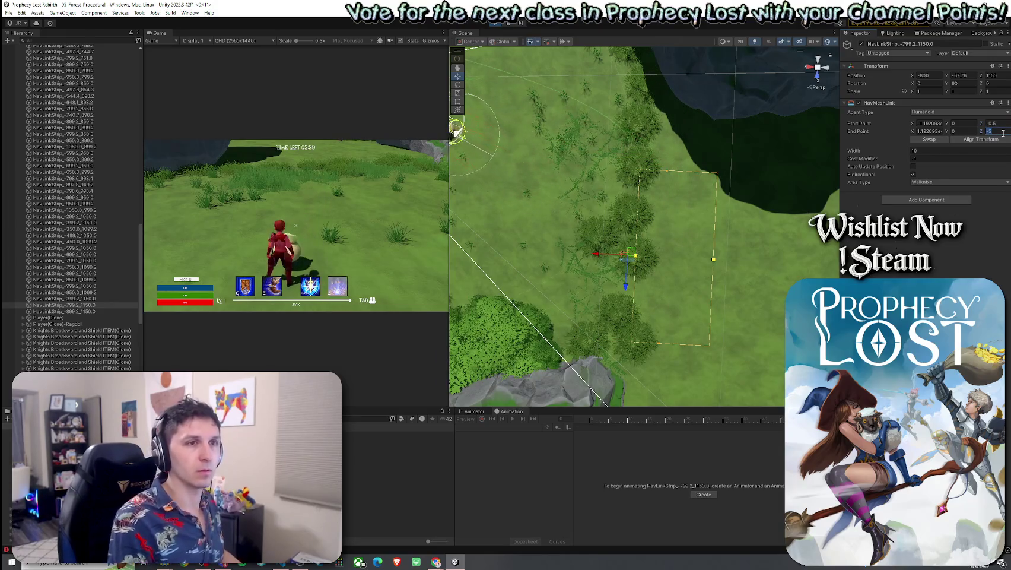
click(1000, 125)
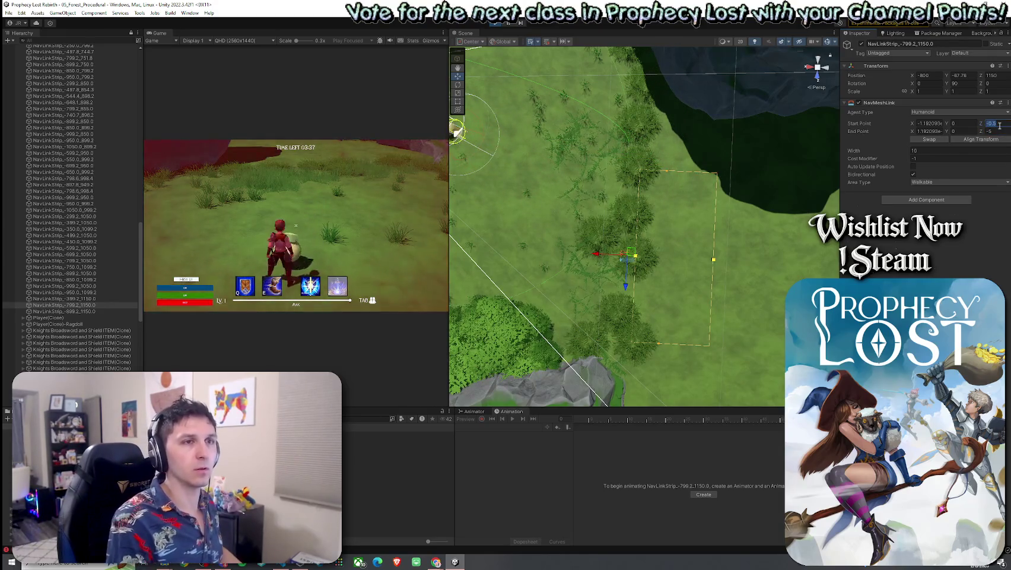
text(0.)
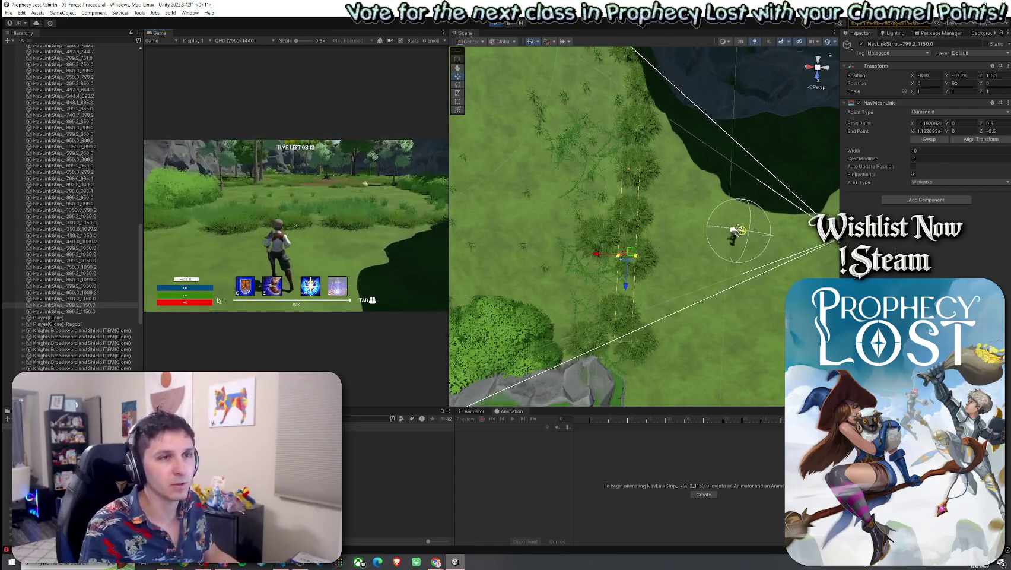
key(super)
click(1002, 124)
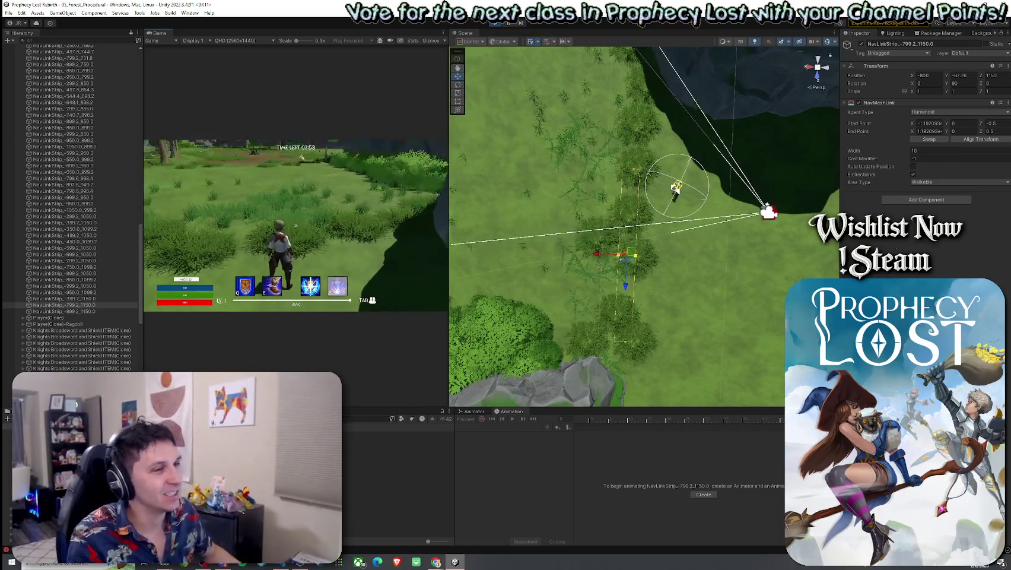
key(super)
key(super)
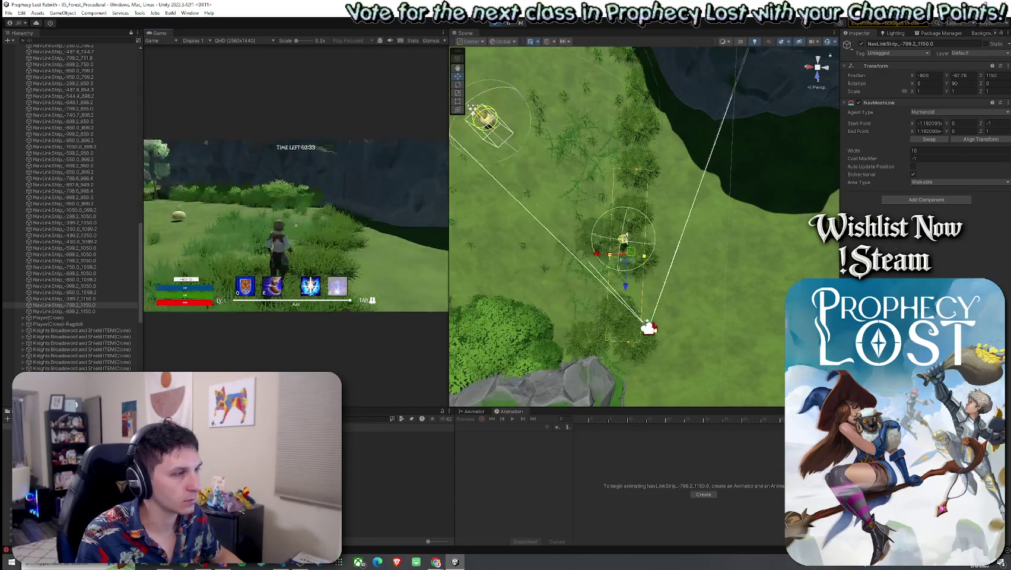
Widen the NavMeshLink slightly, then run the player past the rock toward the cliff
drag(870, 152, 896, 152)
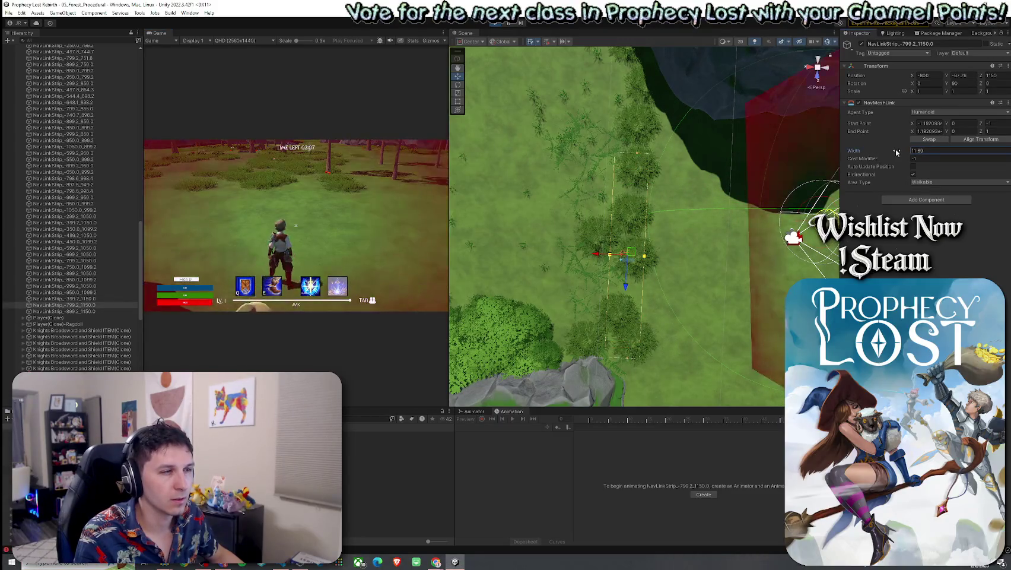
click(371, 250)
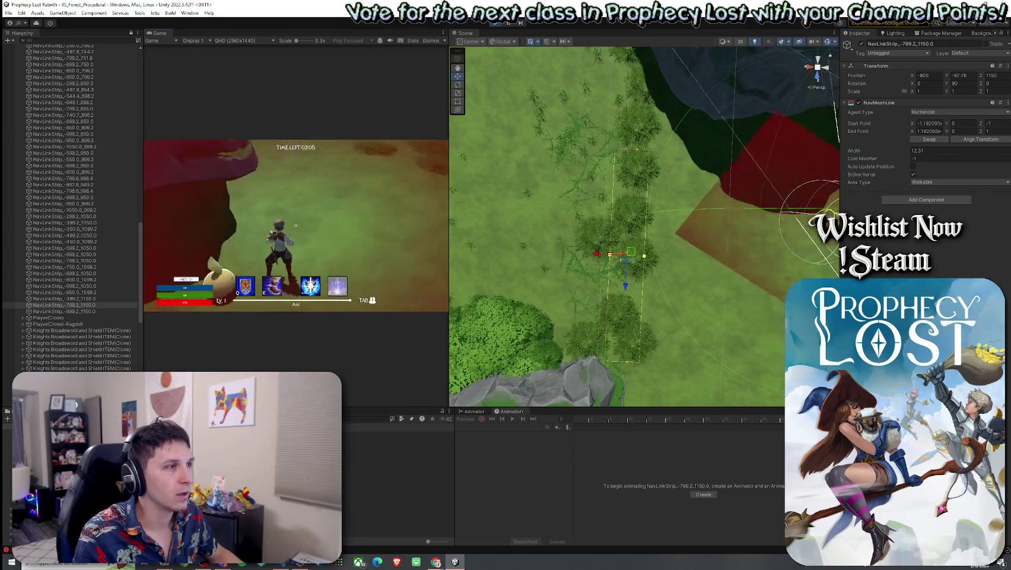
key(w)
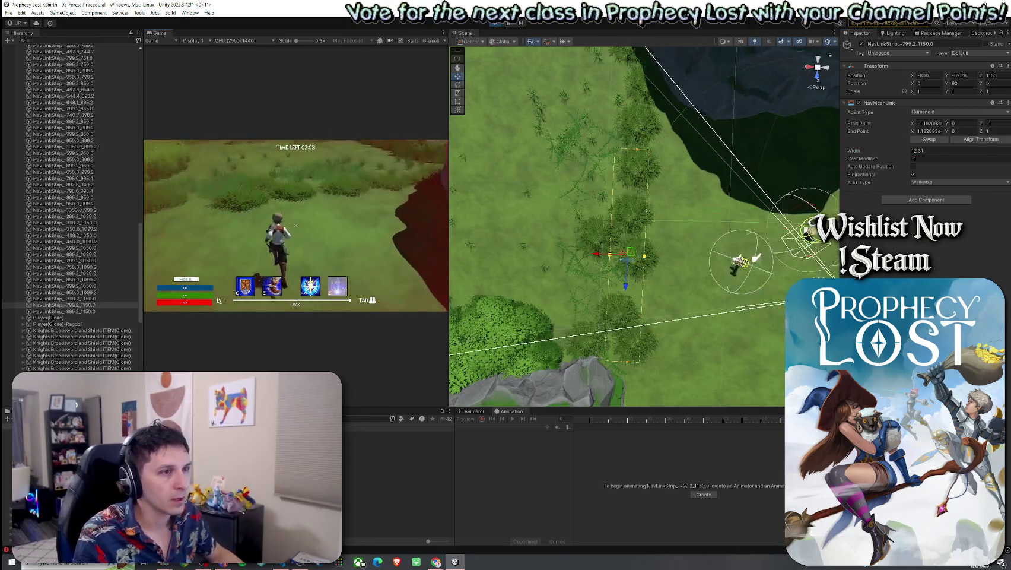
key(w)
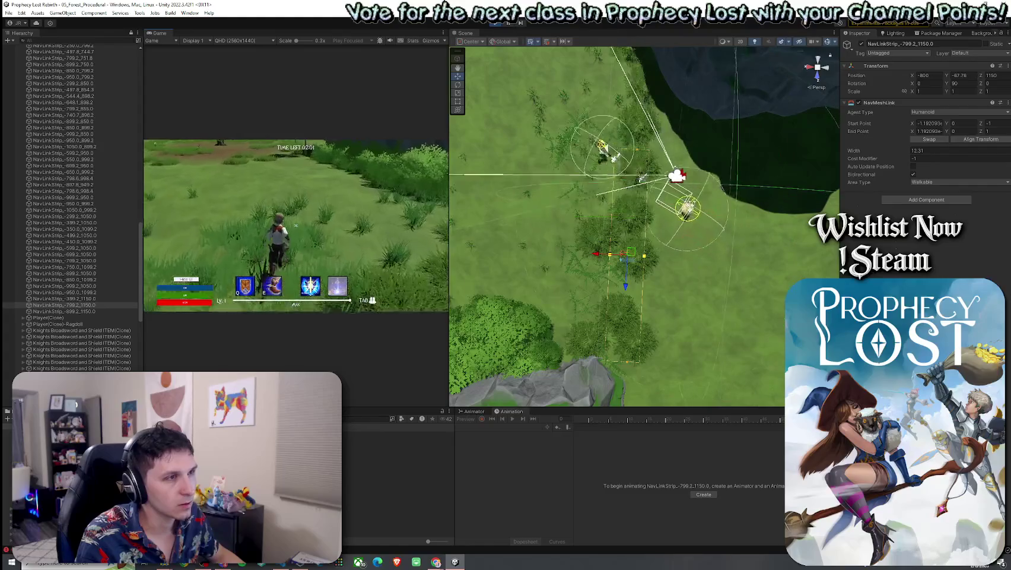
key(w)
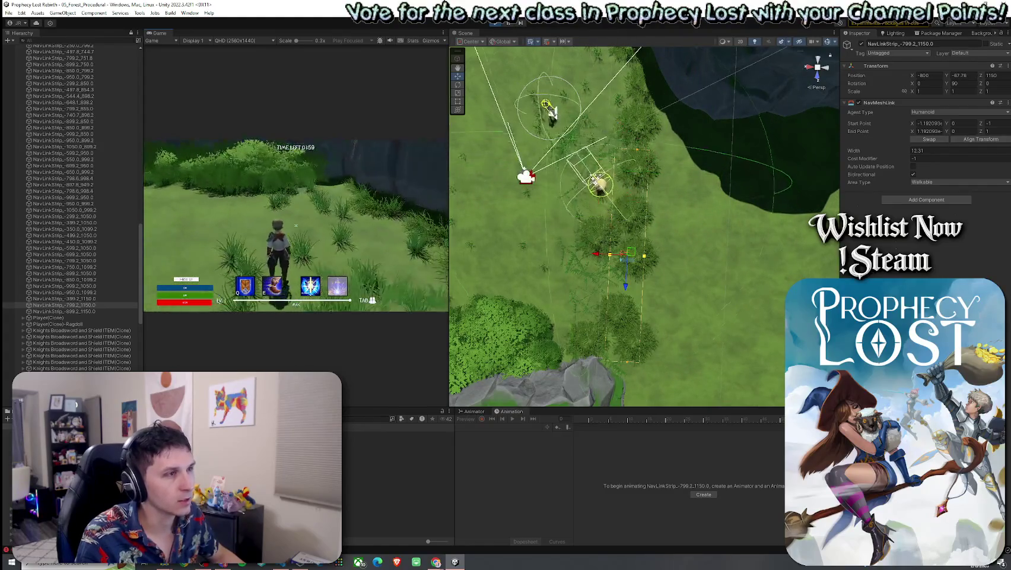
key(w)
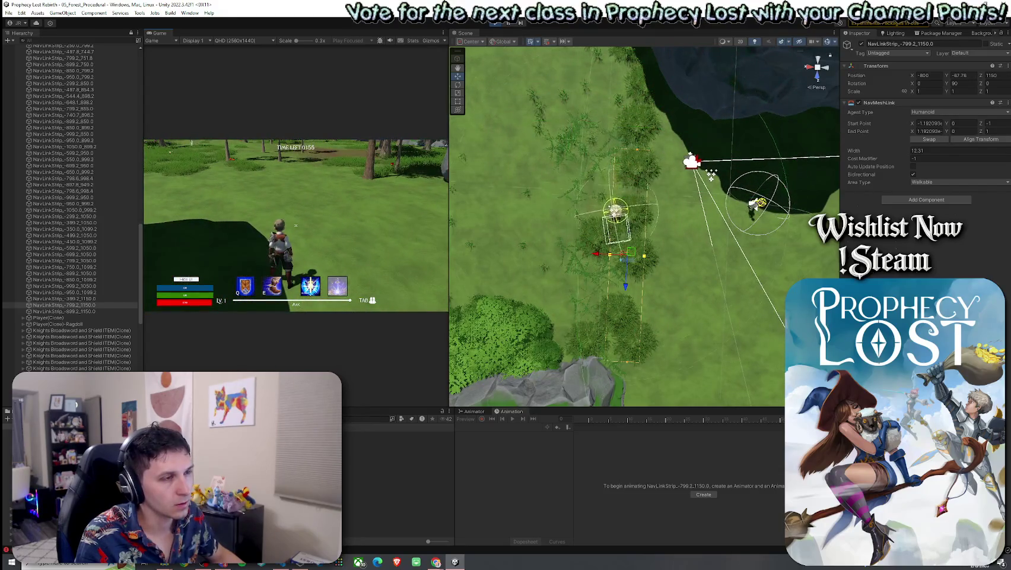
key(w)
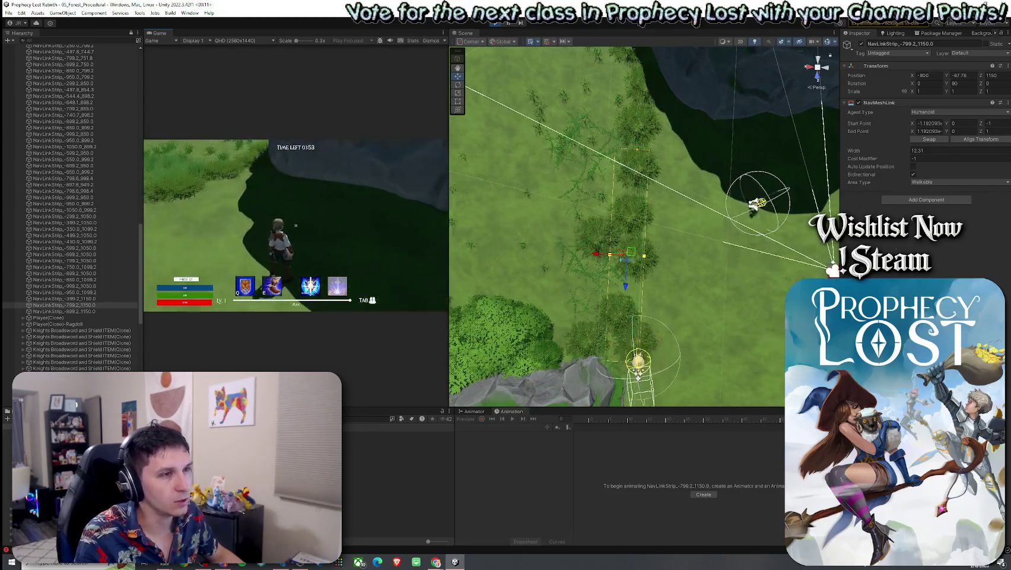
key(w)
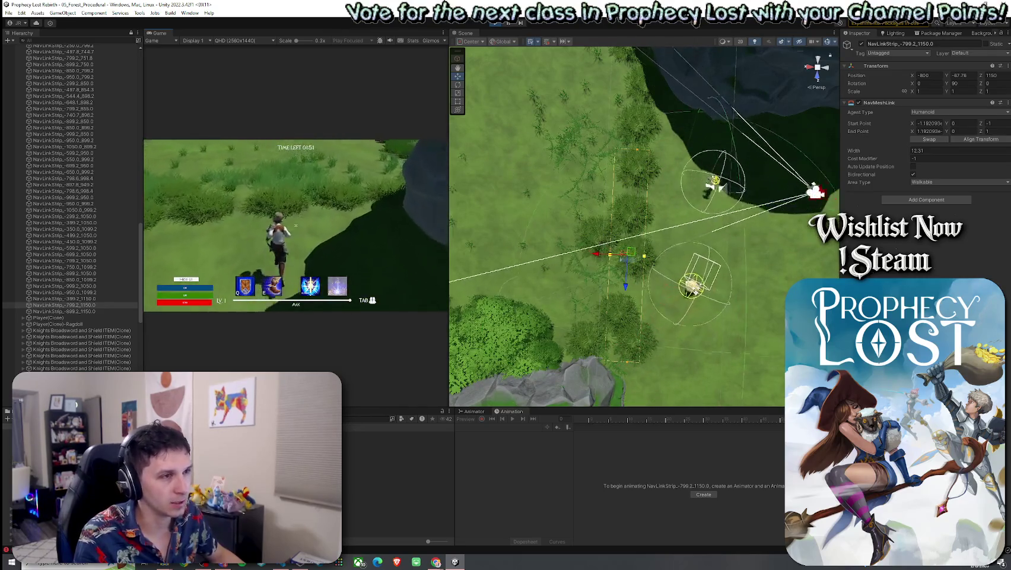
key(w)
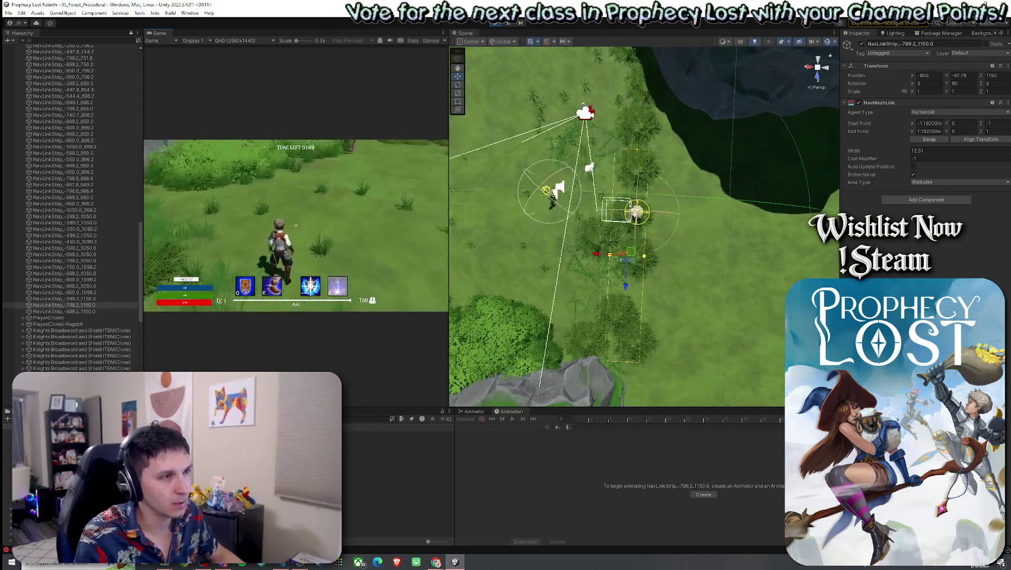
key(w)
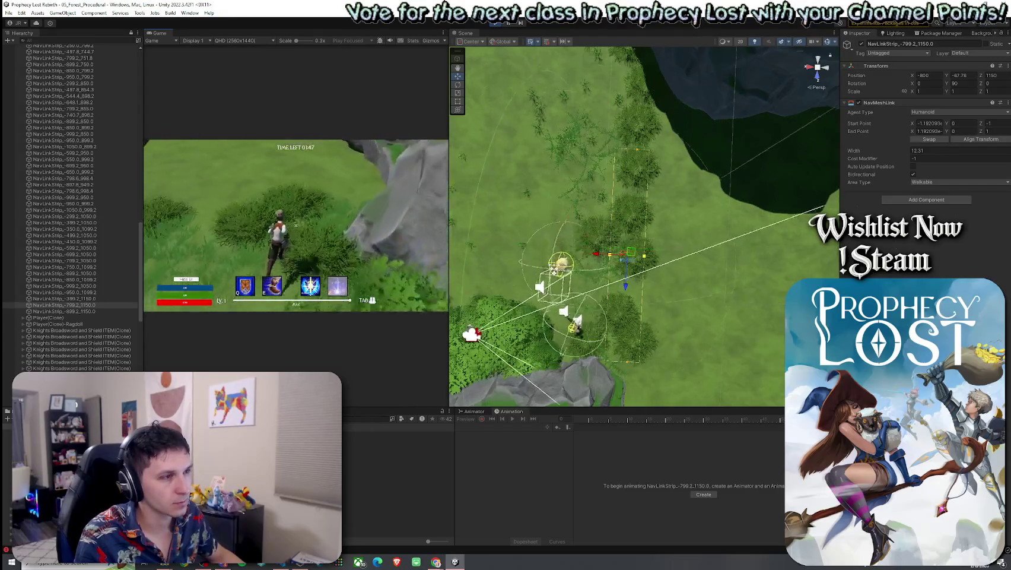
key(w)
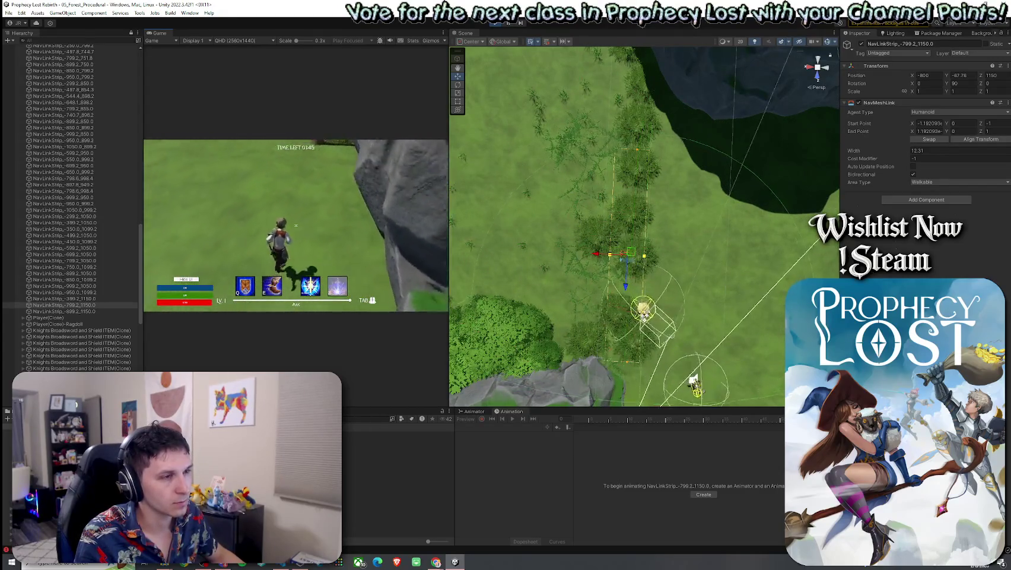
Lead the slimes along the cliff and bushes, then exit Play mode with Ctrl+P
key(w)
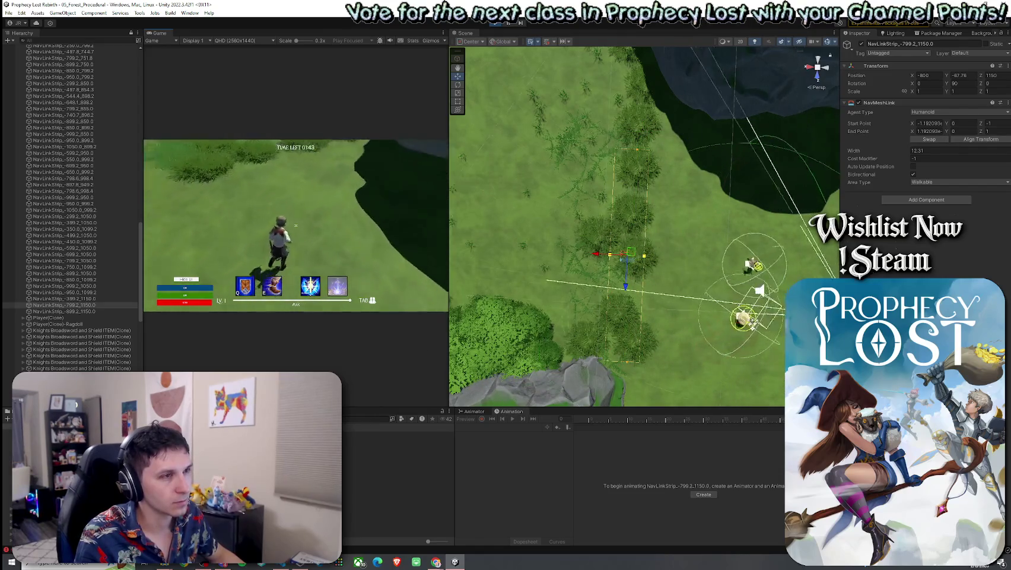
key(w)
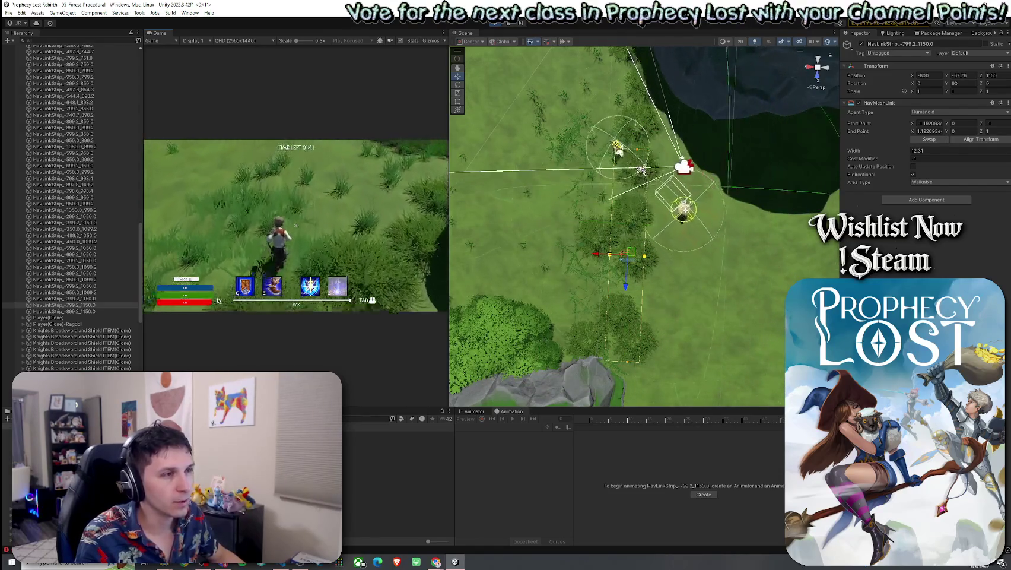
key(w)
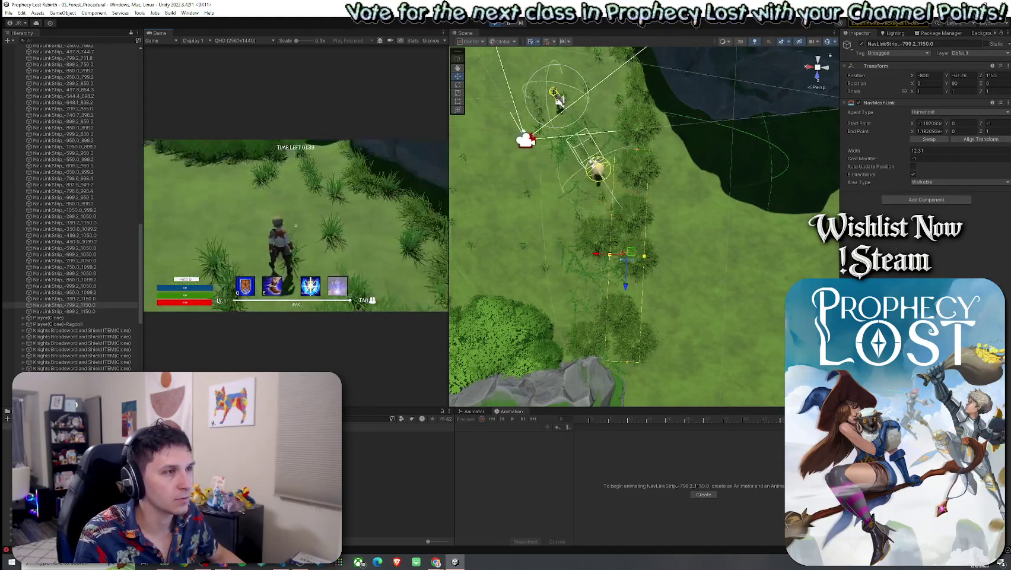
key(w)
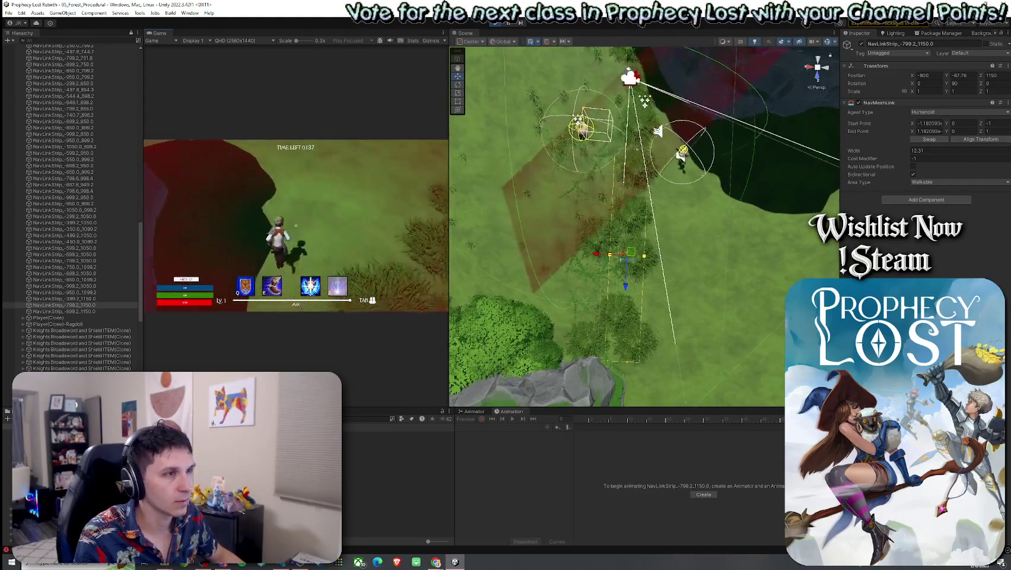
key(w)
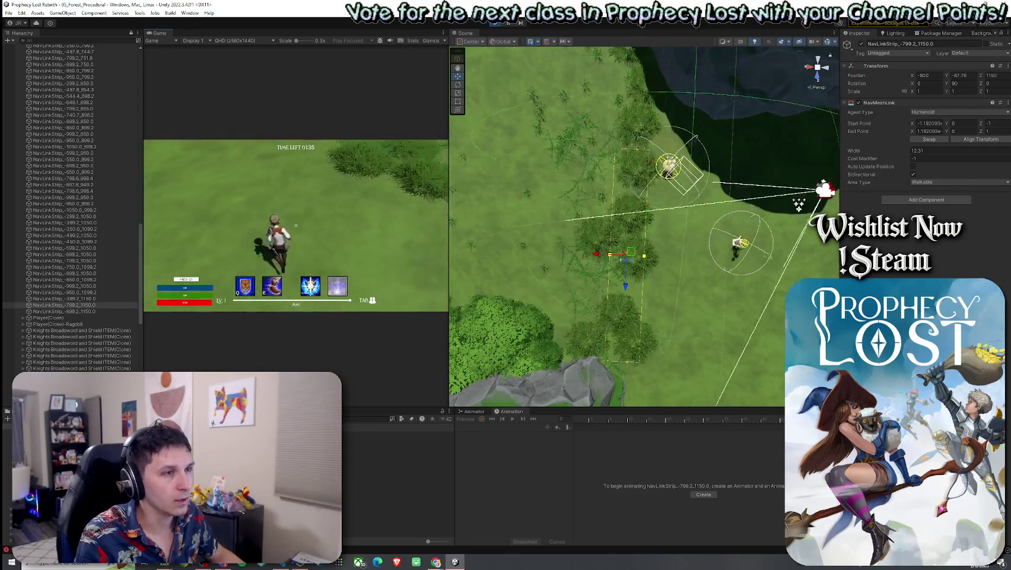
key(w)
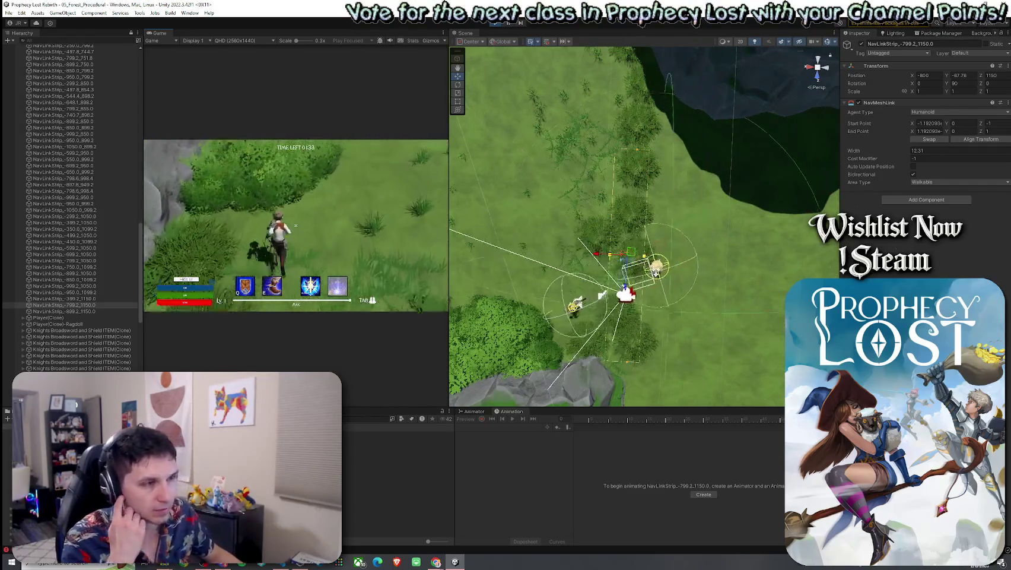
key(w)
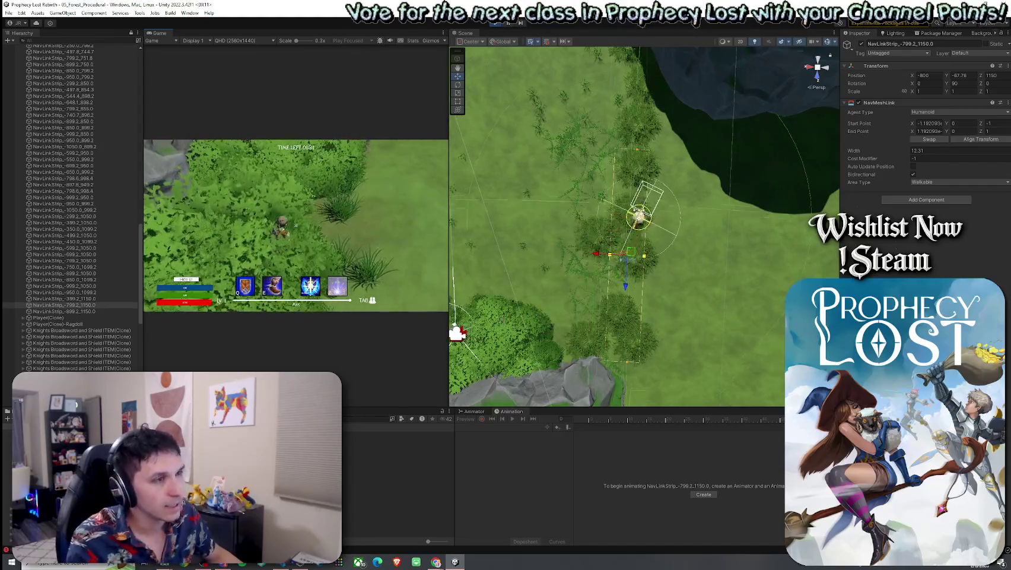
key(w)
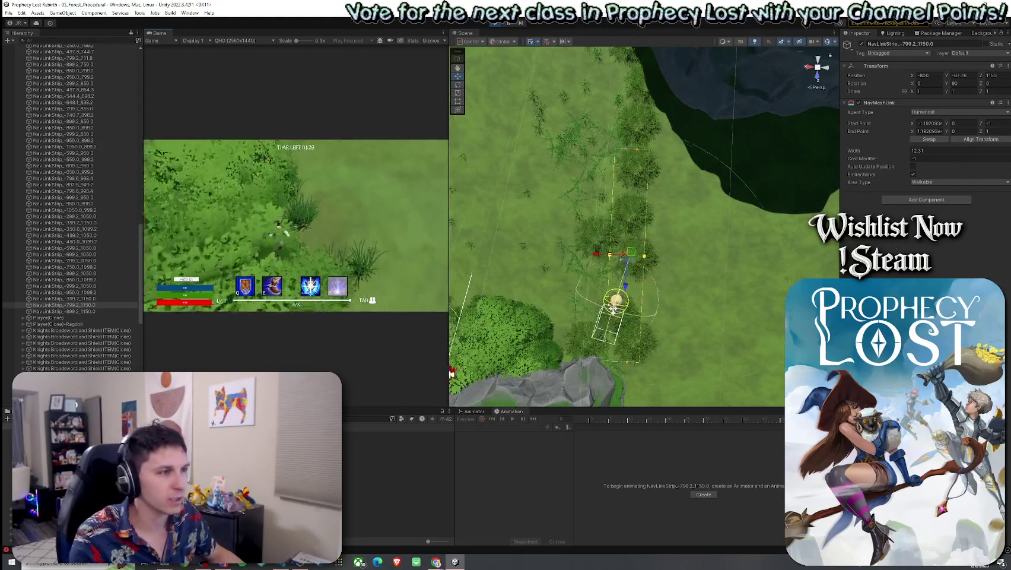
key(super)
key(Escape)
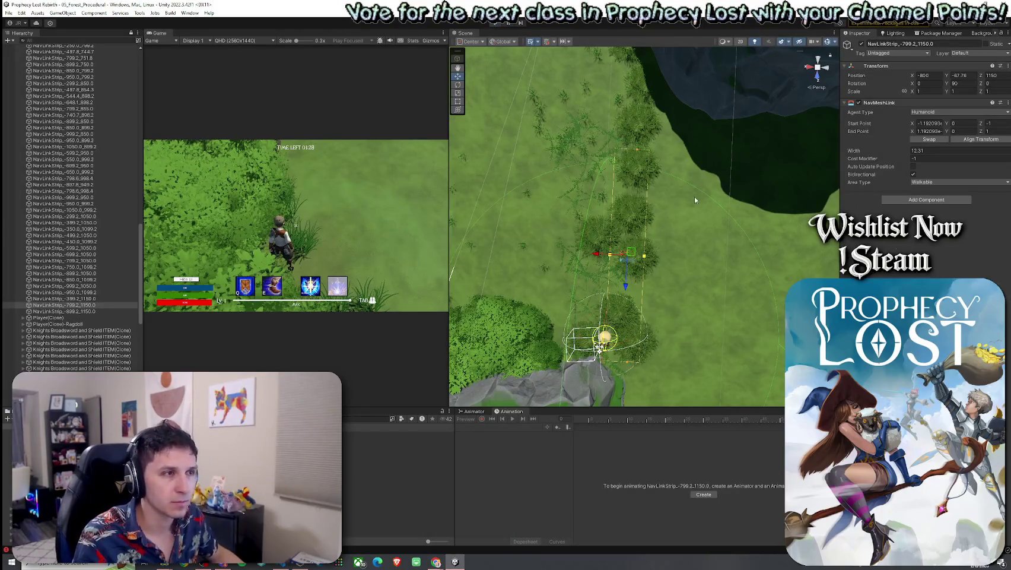
key(ctrl+p)
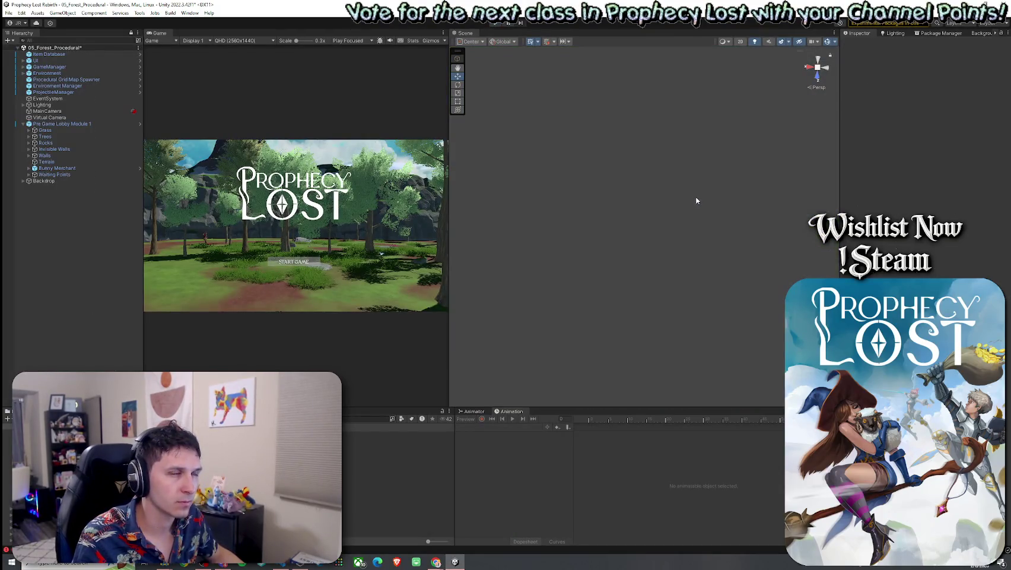
Select Procedural Grid Map Spawner and save the 05_Forest_Procedural scene with File > Save
click(80, 79)
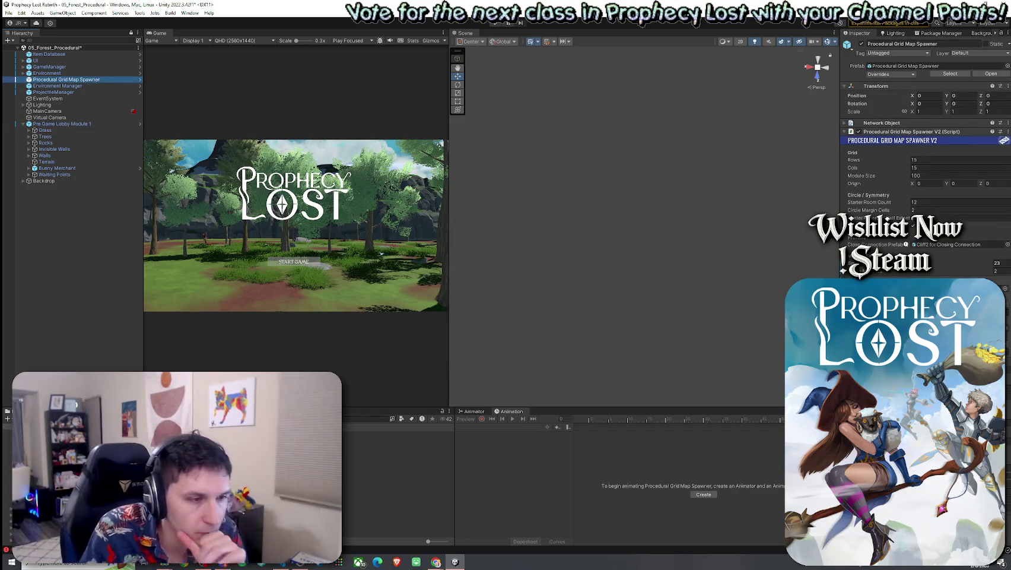
key(alt+Tab)
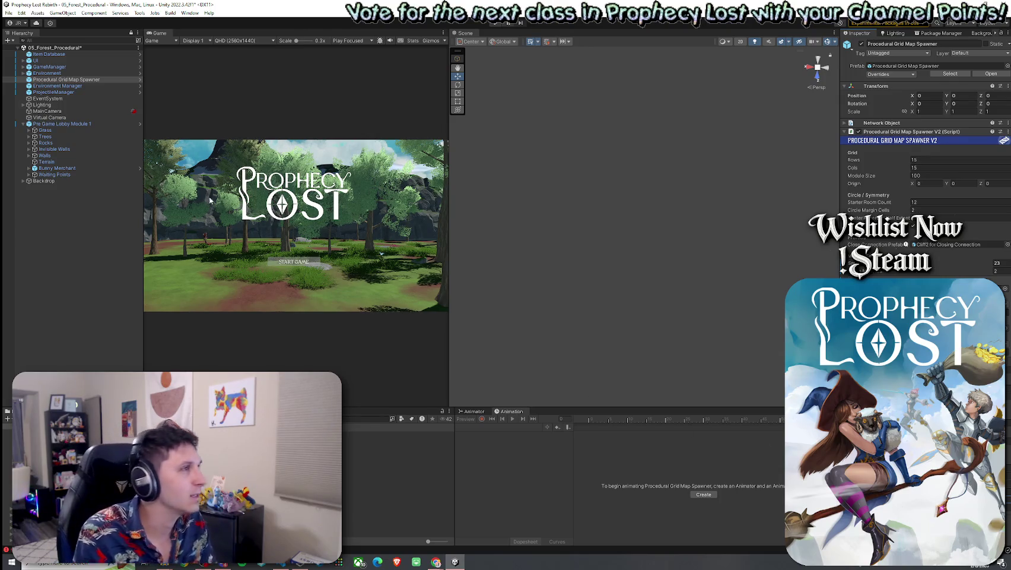
click(9, 17)
click(17, 50)
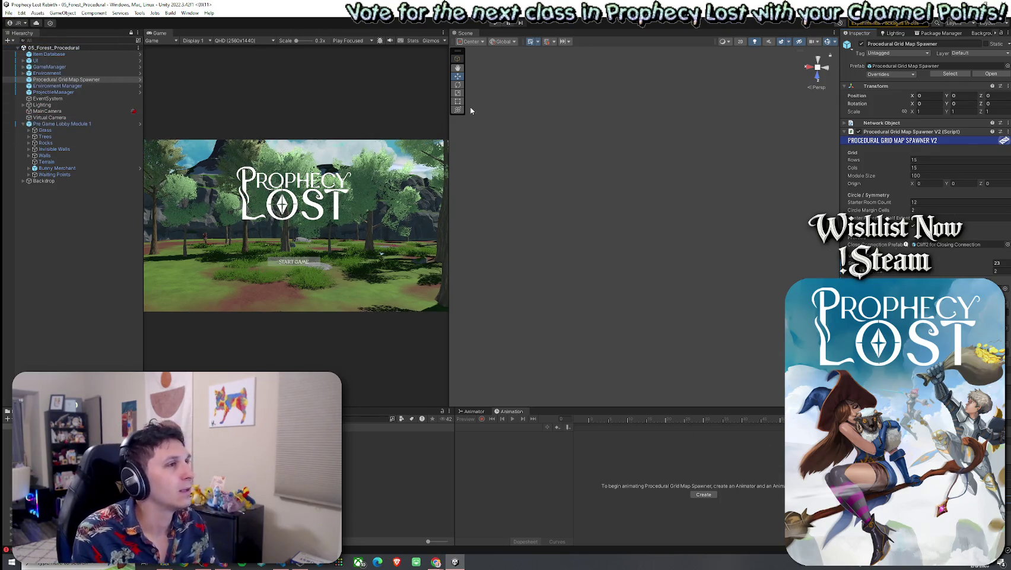
drag(449, 125, 481, 125)
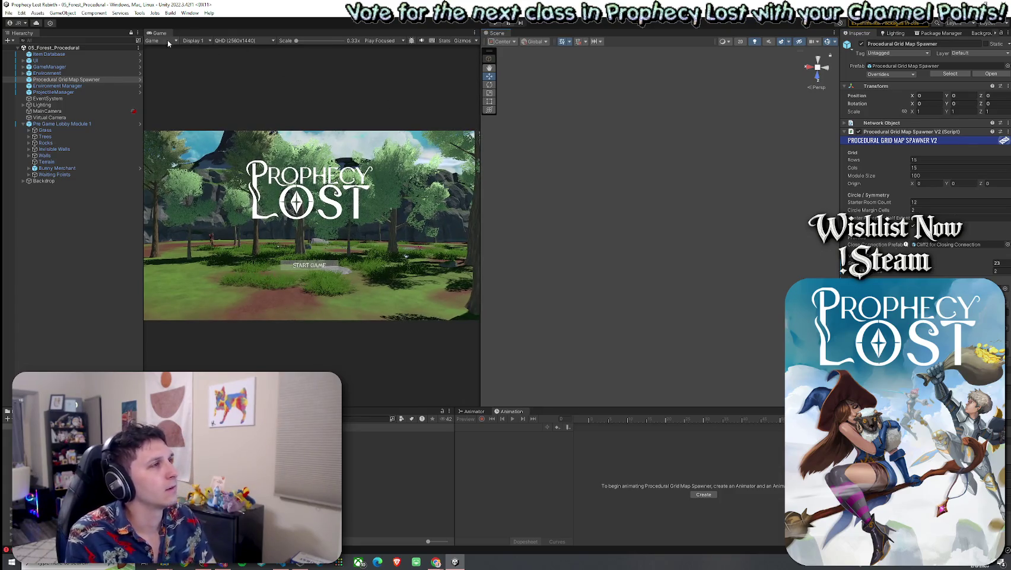
Save the scene again, click START GAME on the title screen, and walk forward
click(9, 13)
click(21, 52)
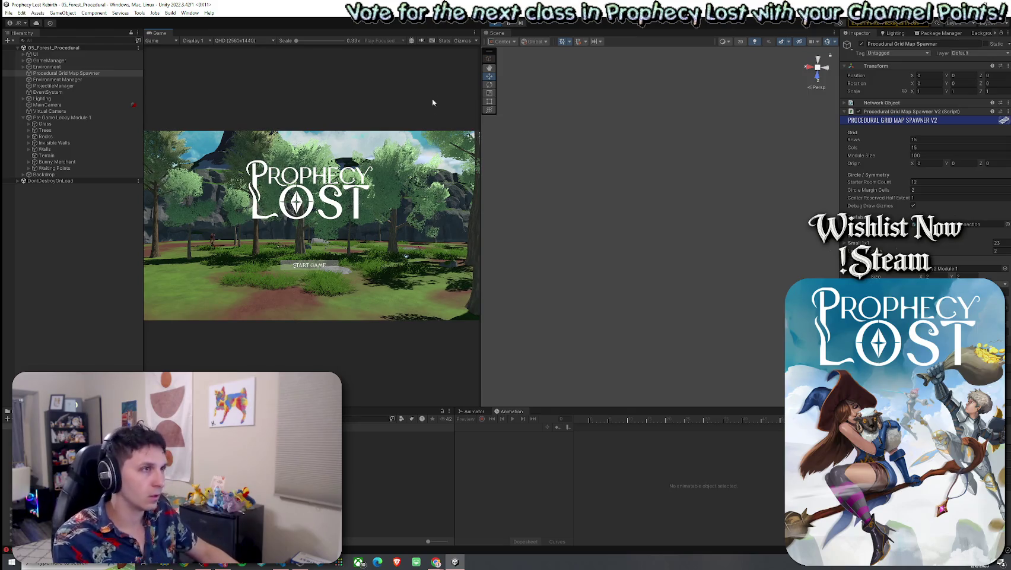
click(311, 266)
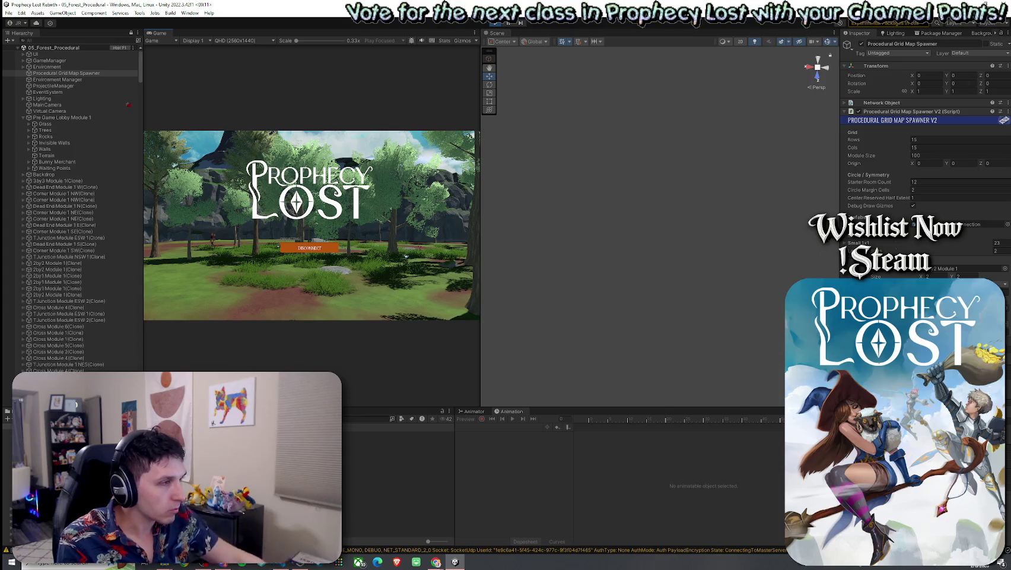
key(w)
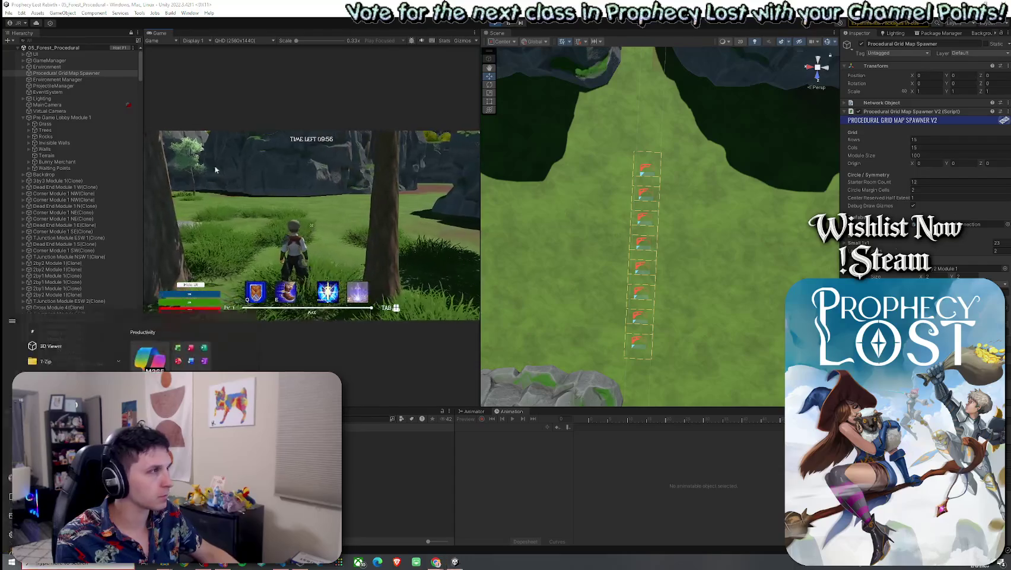
click(46, 40)
Search the Hierarchy for 'player' and select the spawned Player(Clone) during the play test
text(player)
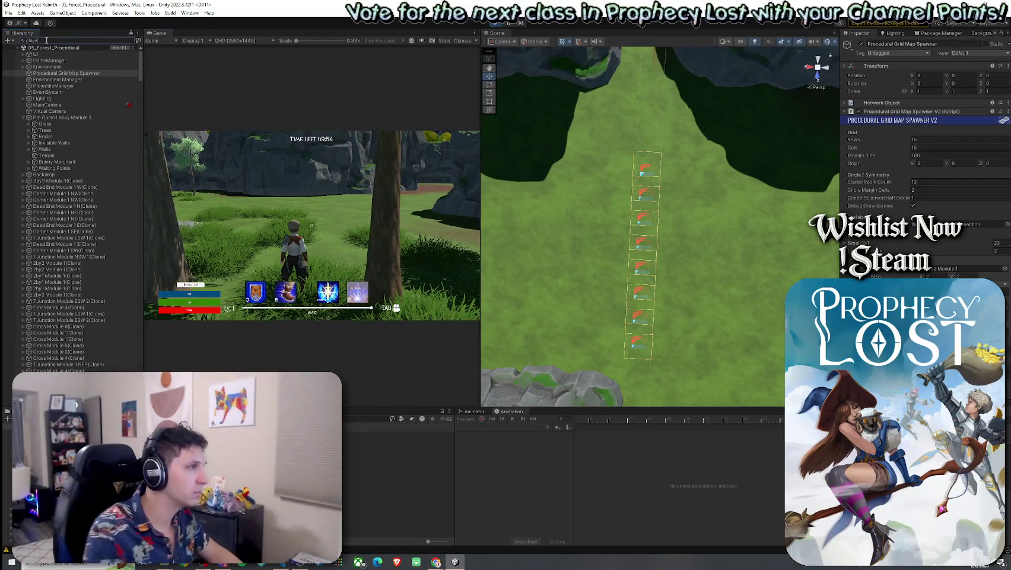
click(59, 67)
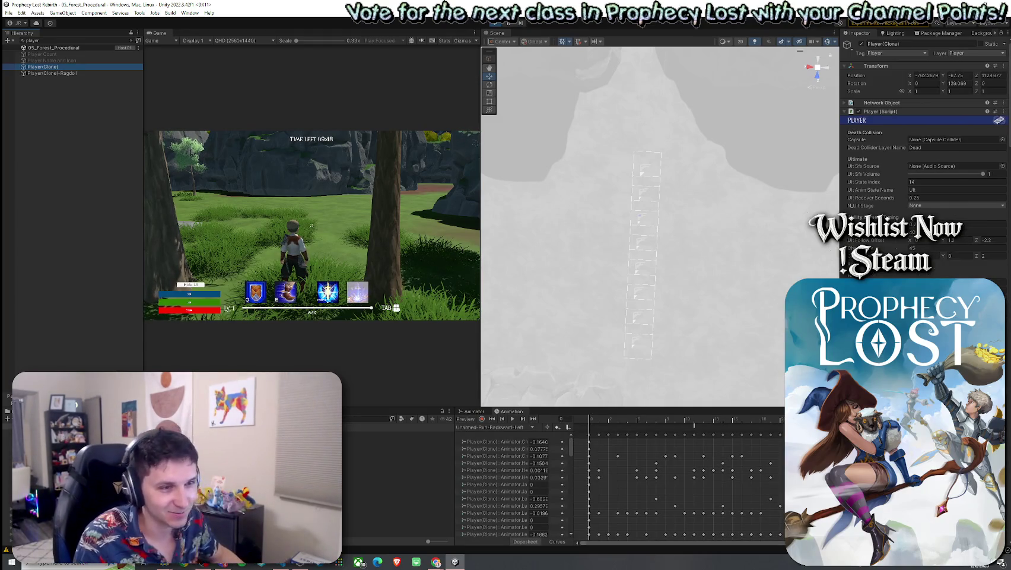
scroll(925, 178, down, 10)
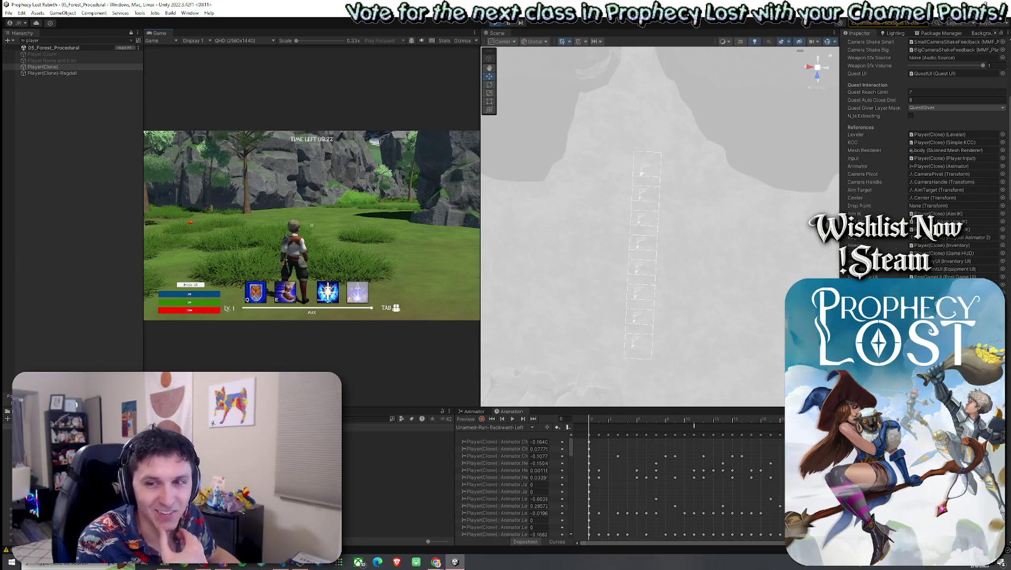
Run the character along the dirt forest path into the open grassy area
key(w)
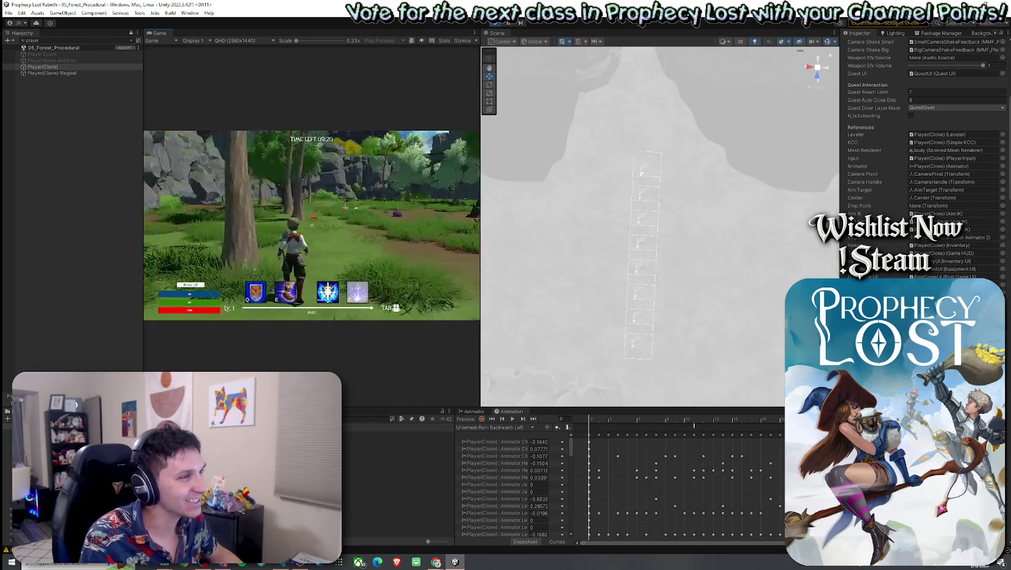
key(w)
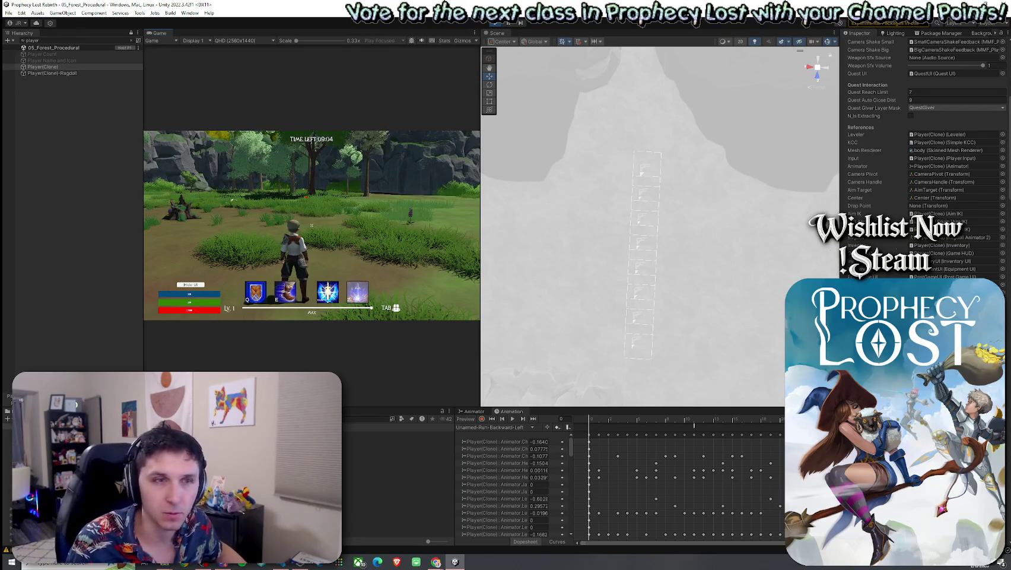
key(w)
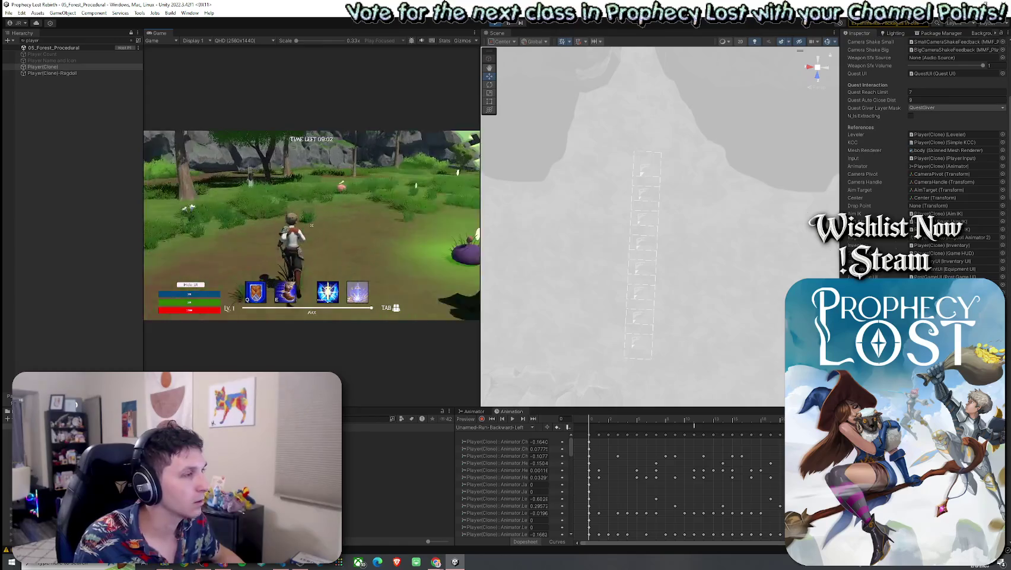
key(super)
key(Escape)
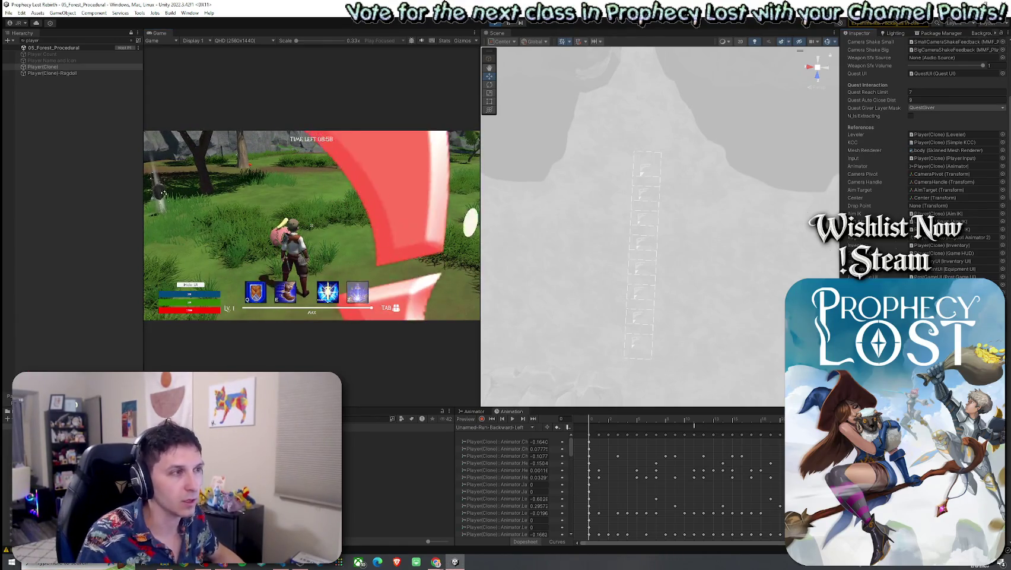
Attack the nearby slime, then run through the grass toward the pink and purple slimes
click(312, 225)
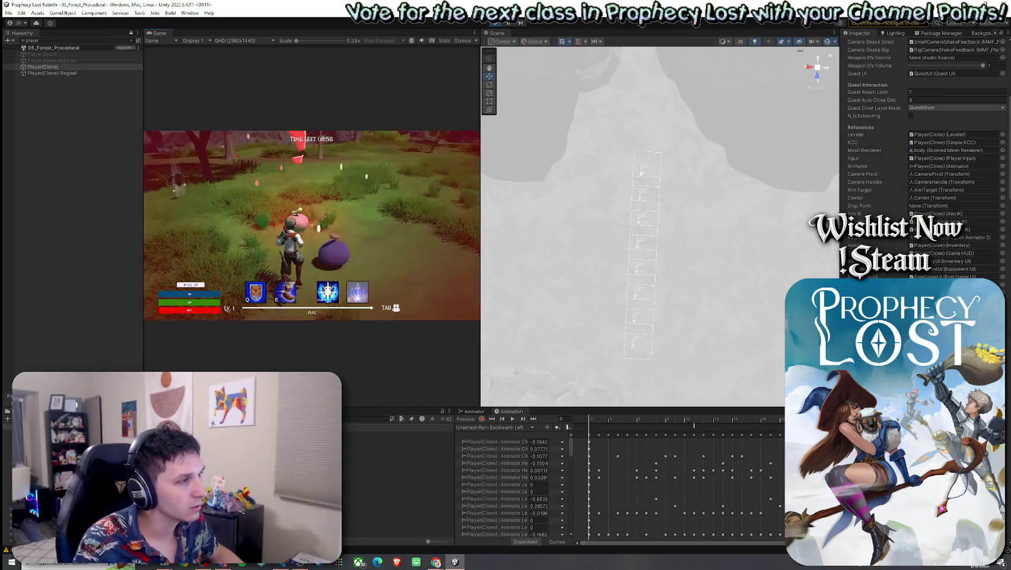
key(w)
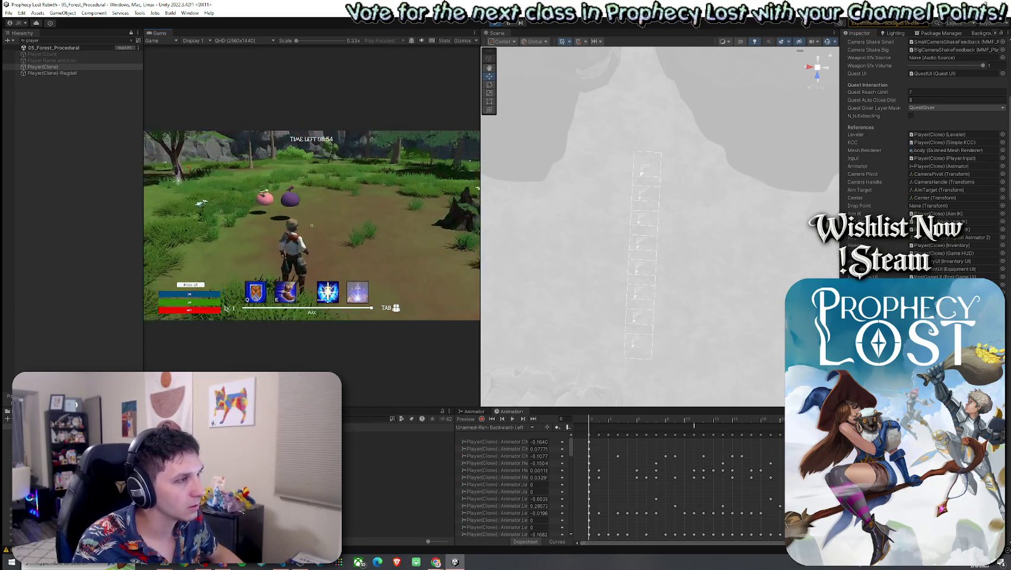
key(w)
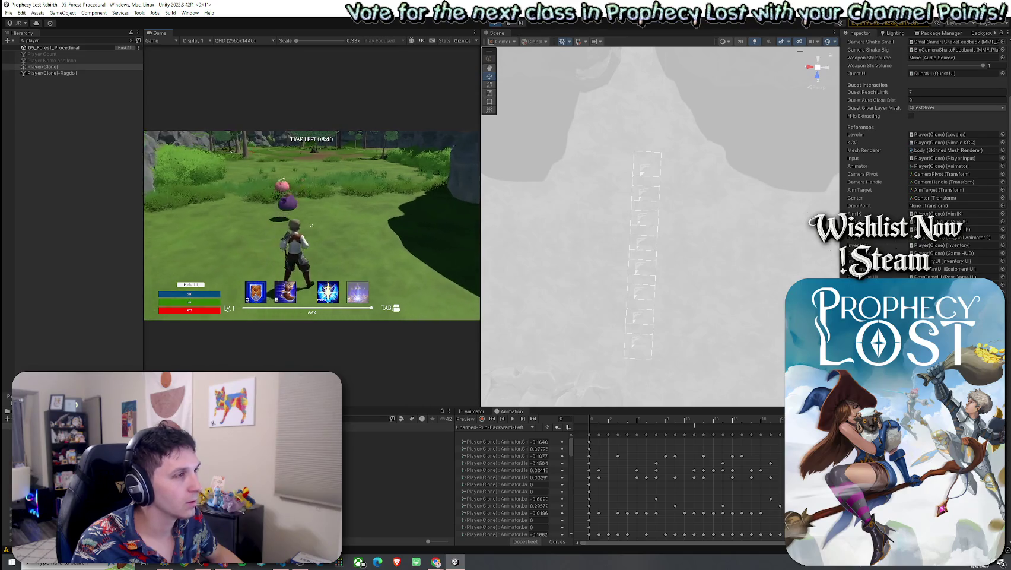
key(w)
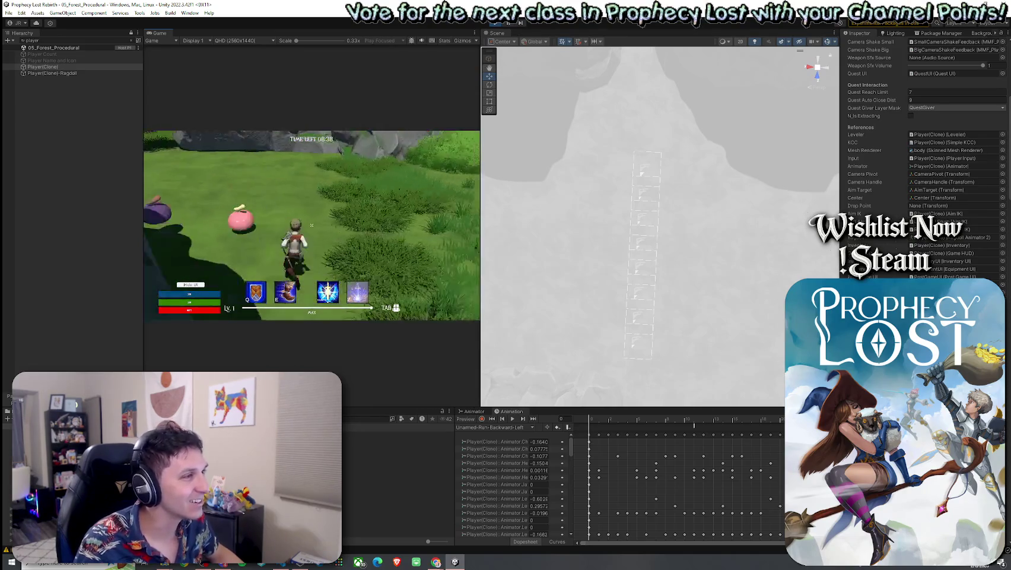
key(w)
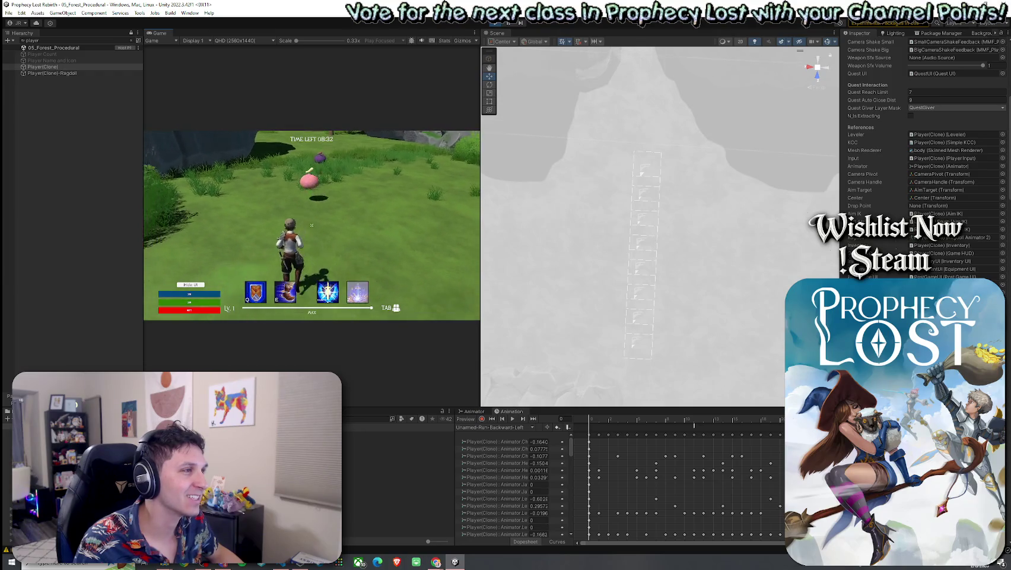
Run the character past the slimes and deeper along the forest paths
key(w)
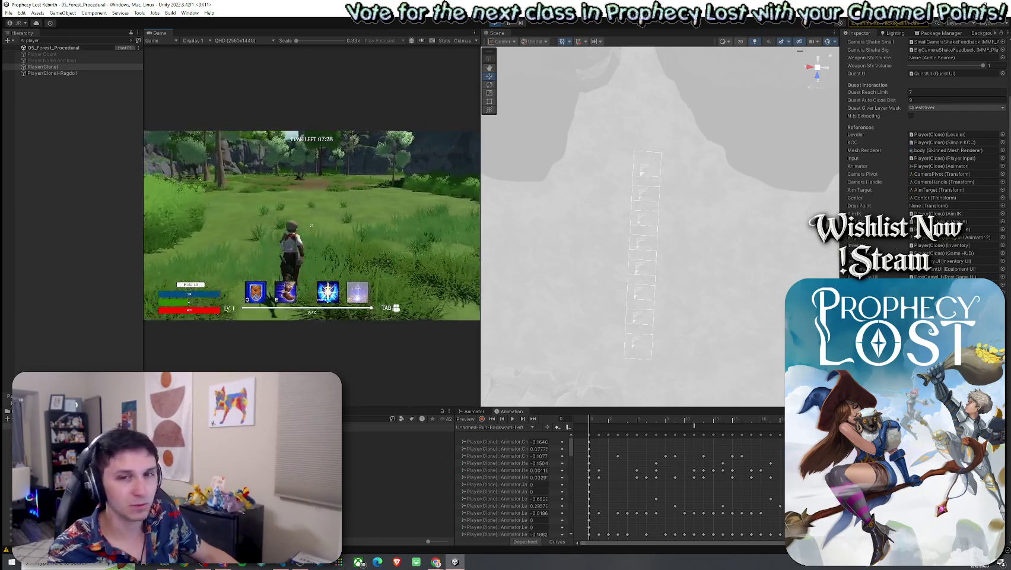
key(super)
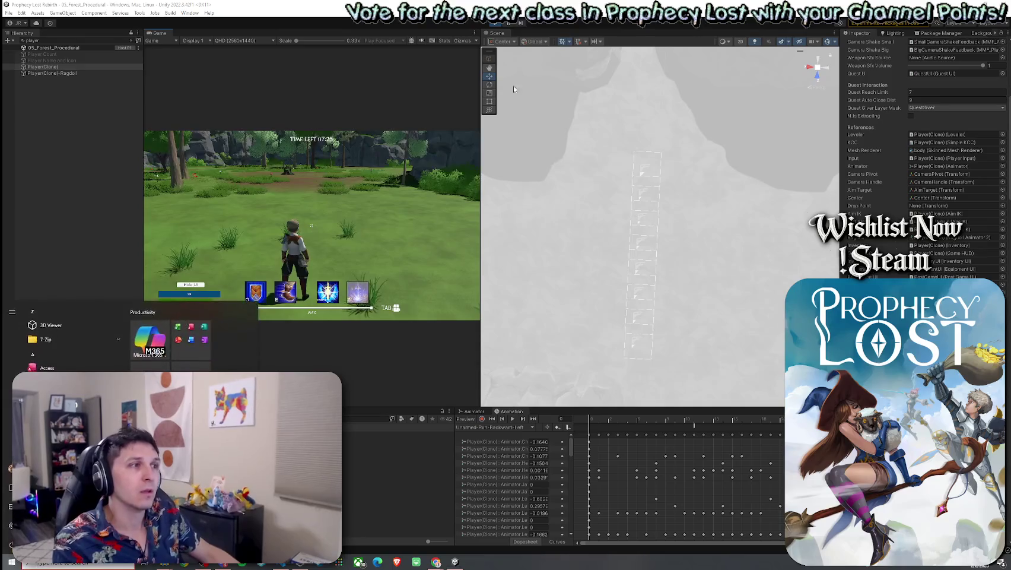
Dismiss the Start menu and stop Play mode with Ctrl+P
key(super)
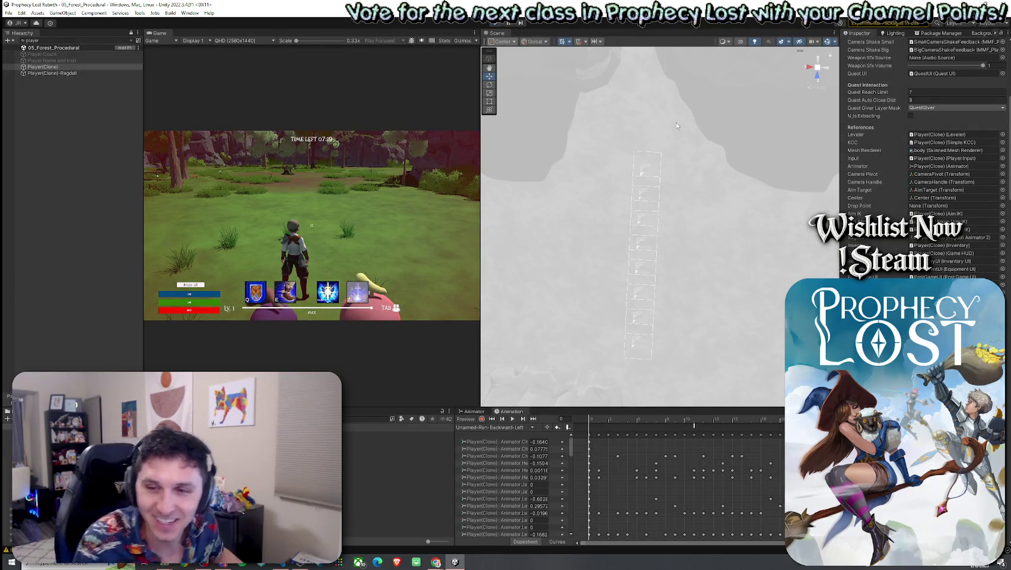
key(ctrl+p)
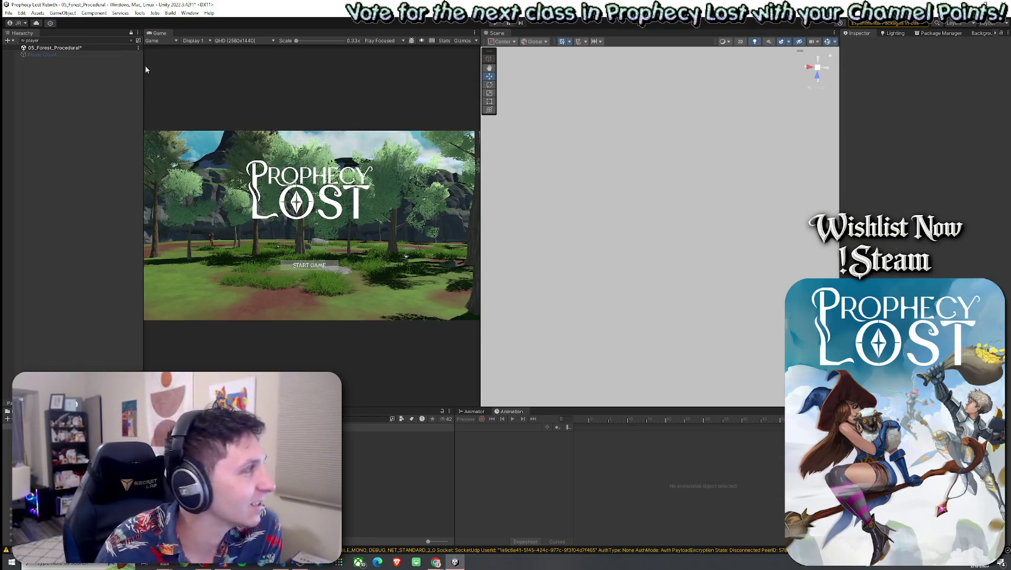
Clear the Hierarchy search and save the 05_Forest_Procedural scene via File > Save
click(131, 40)
click(8, 13)
click(27, 49)
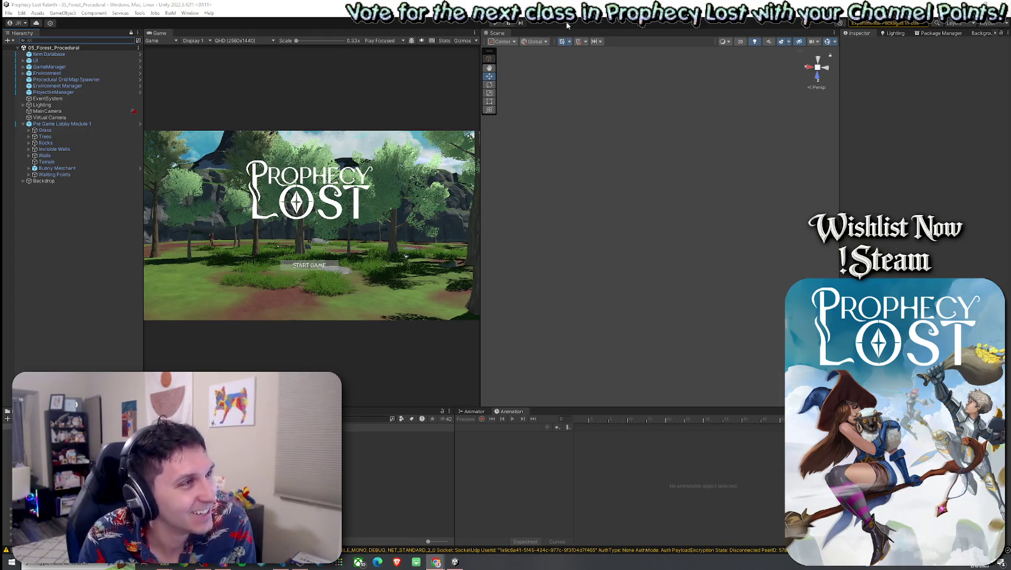
click(182, 4)
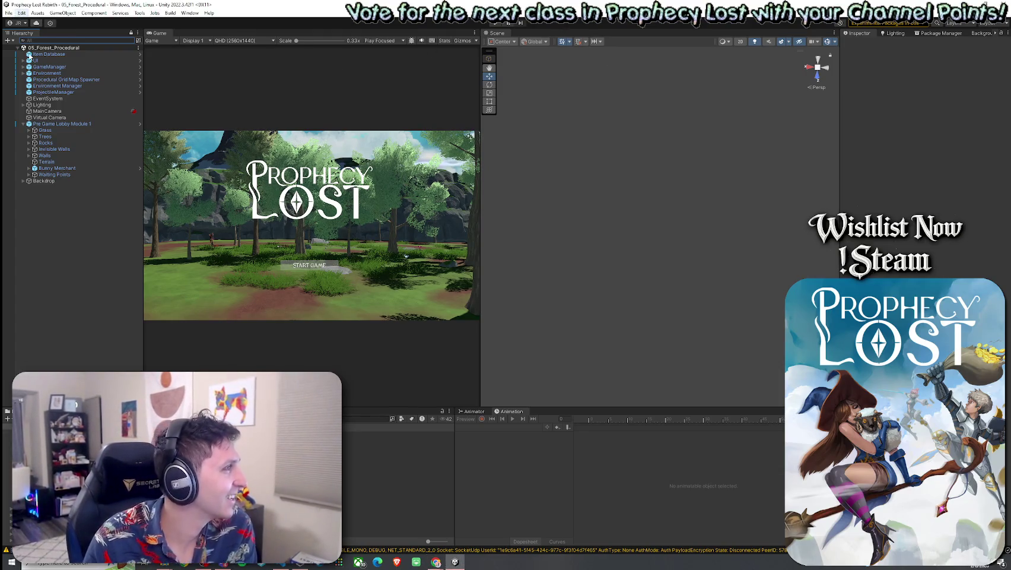
click(22, 12)
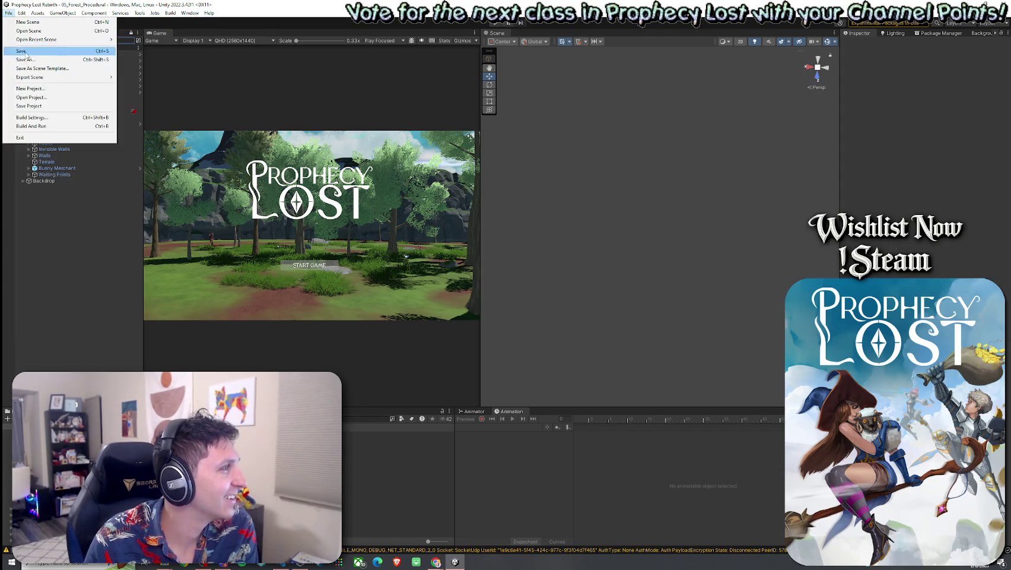
Save the scene again, widen the Game view, and open the MobAI script
click(26, 52)
drag(481, 170, 669, 170)
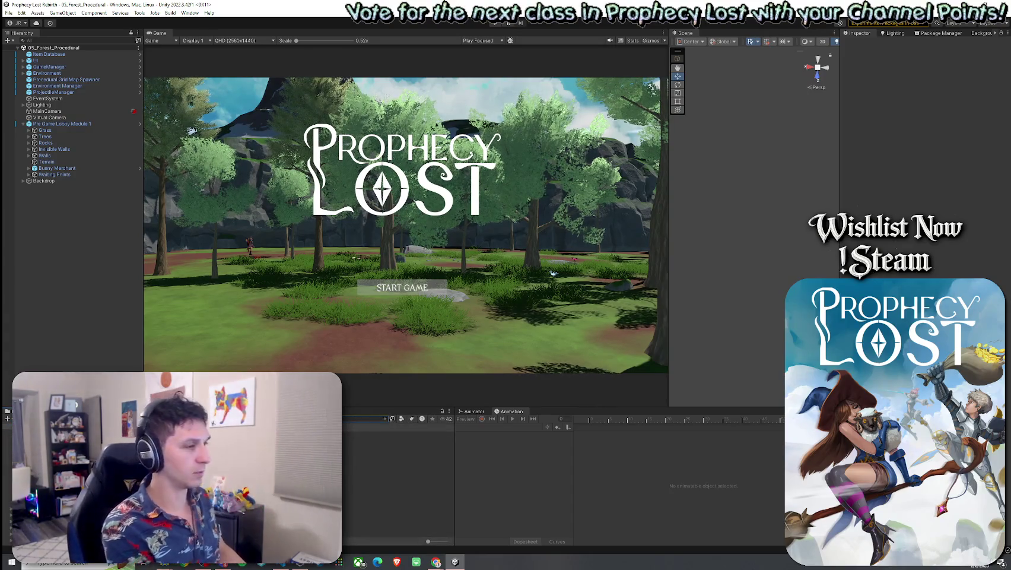
double_click(398, 434)
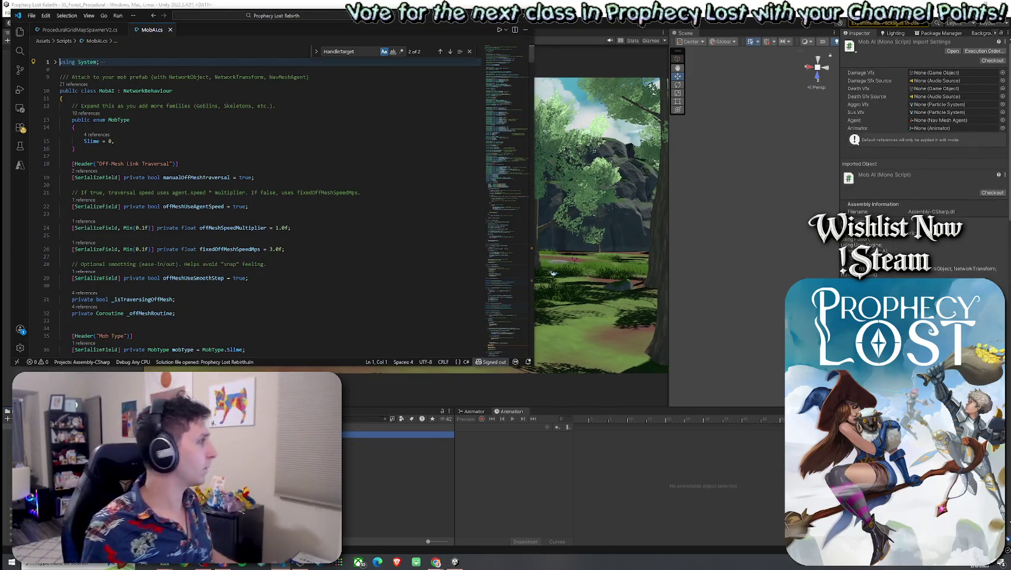
Open and dismiss the MobAI.cs file context menu, then switch to the YouTube window
right_click(147, 38)
click(191, 163)
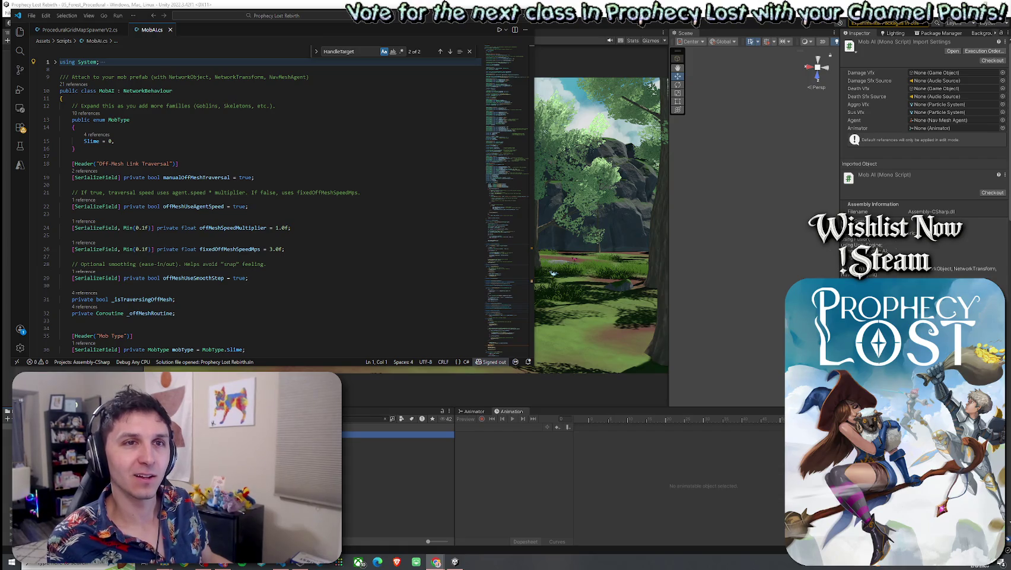
key(super+shift+Left)
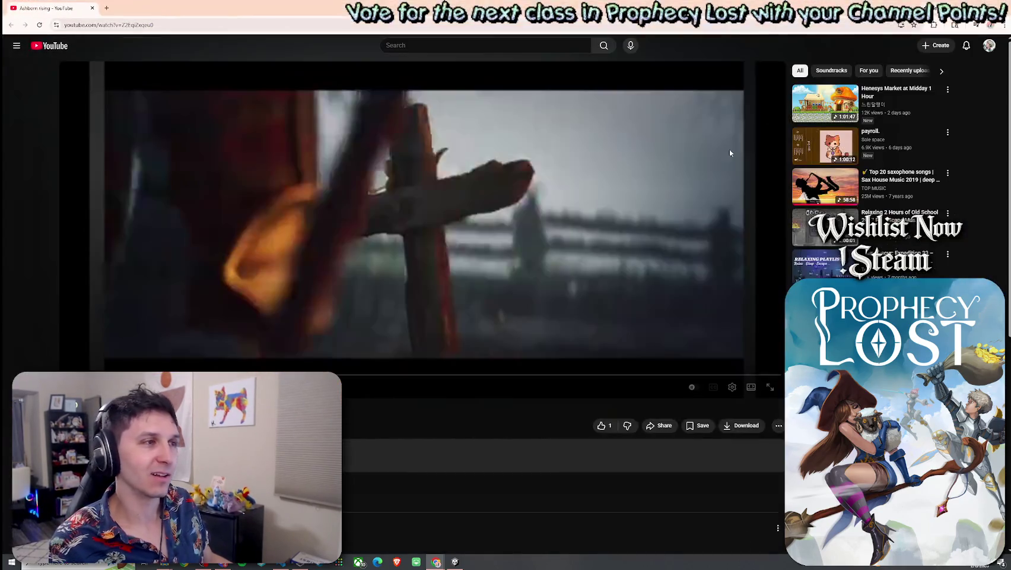
Put the YouTube video in theater view, pause, seek, watch full screen, then return to VS Code
click(751, 386)
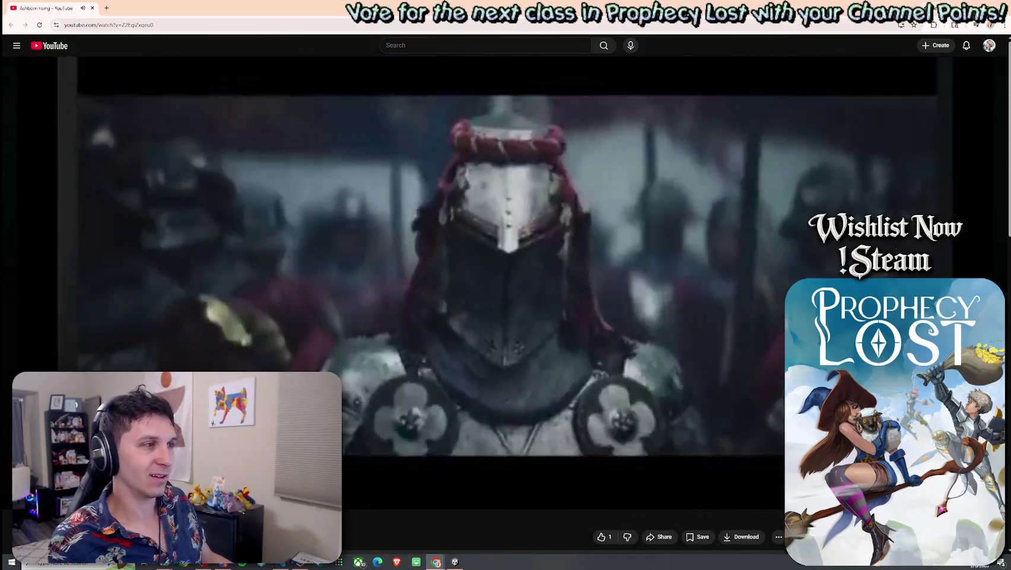
key(space)
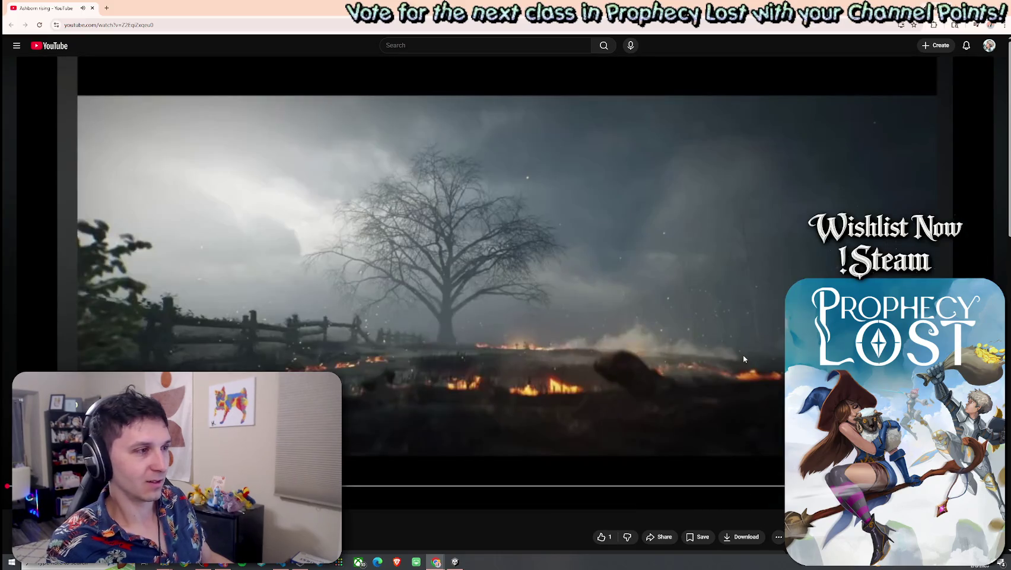
click(733, 444)
key(f)
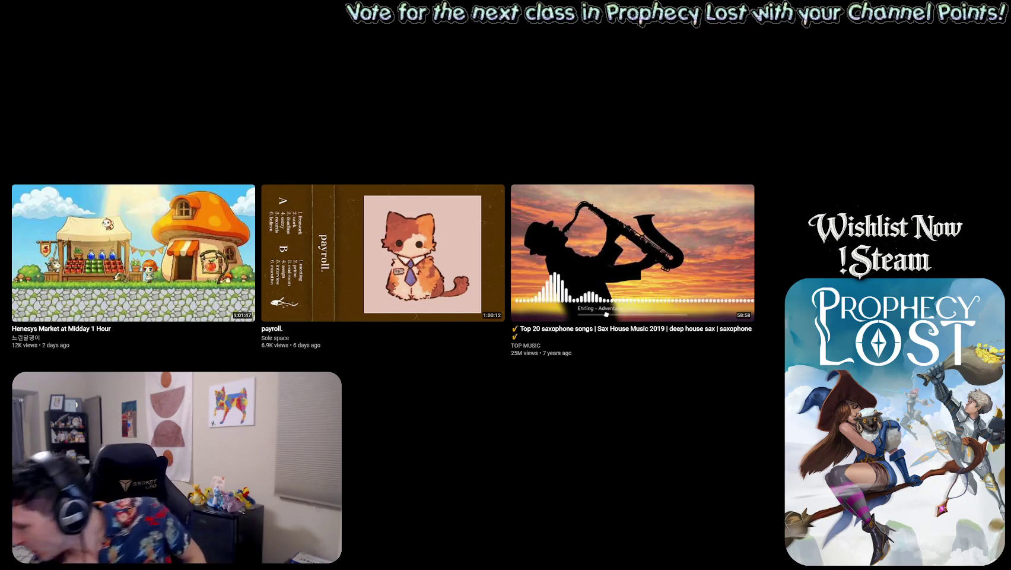
key(Escape)
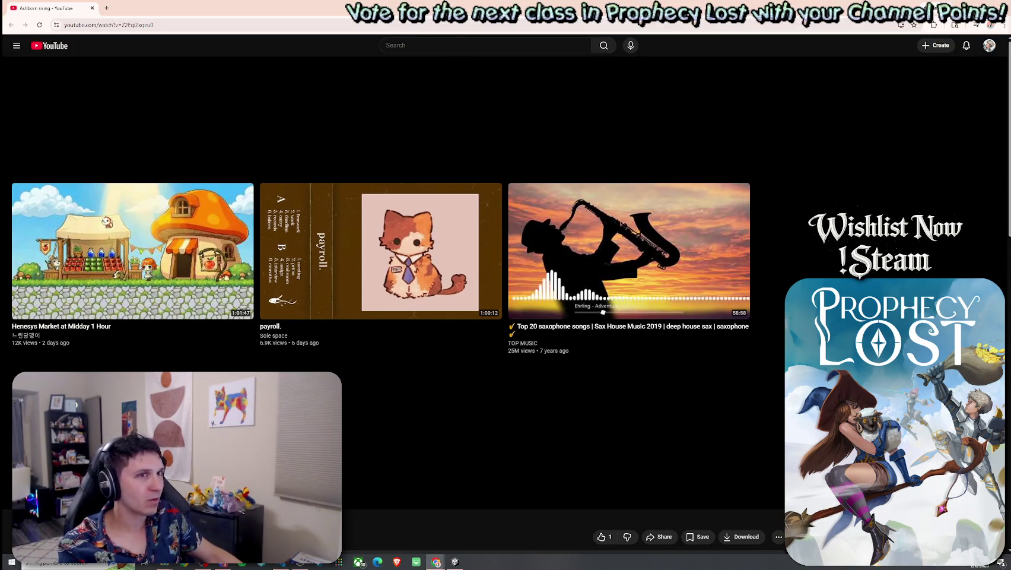
key(alt+Tab)
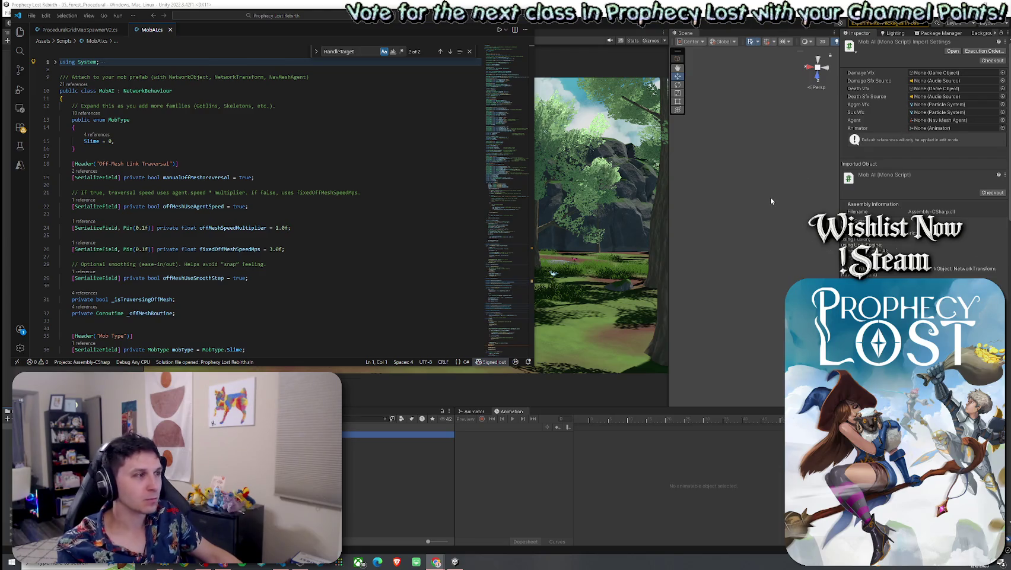
Open and close VS Code's File menu, then switch to the browser's trailer
click(31, 15)
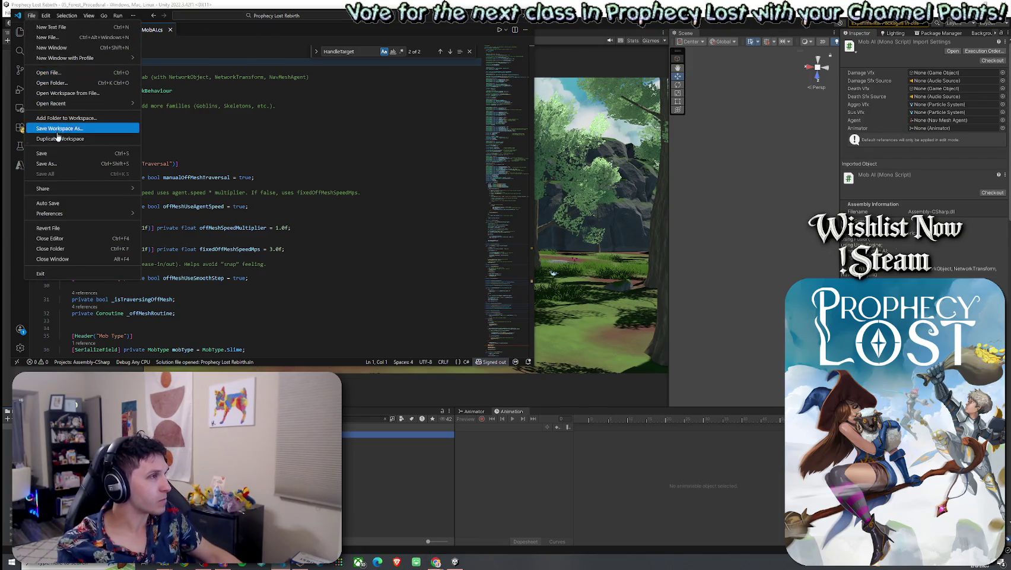
click(83, 154)
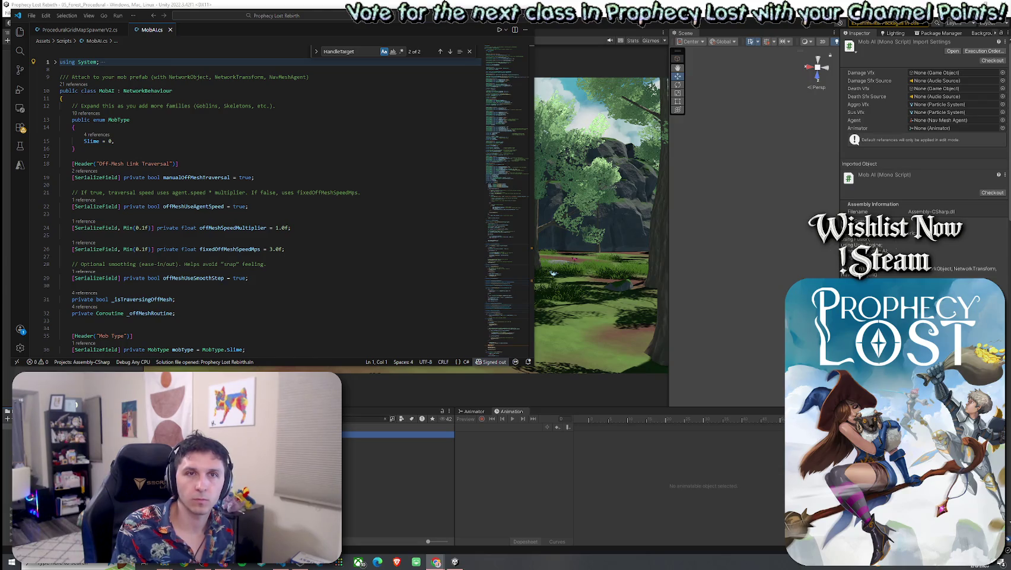
key(alt+Tab)
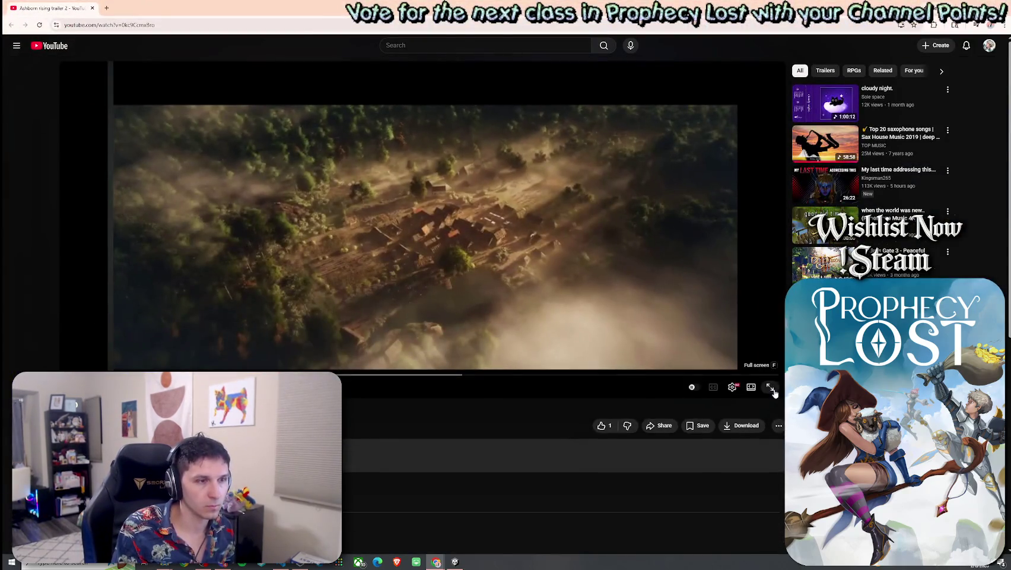
Watch the Ashborne rising trailer full screen to its June 29 2027 card, then exit full screen
click(766, 386)
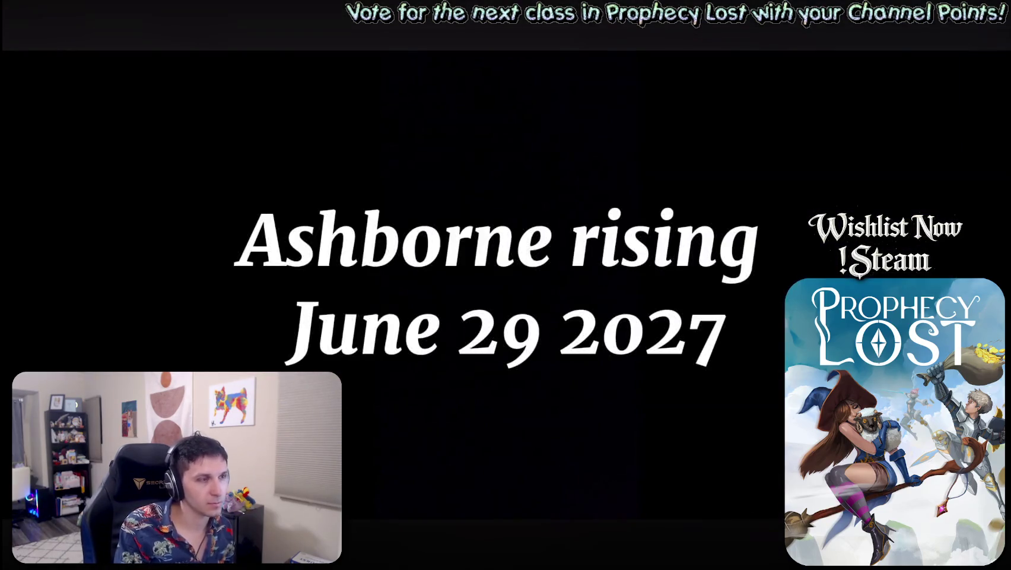
click(1000, 560)
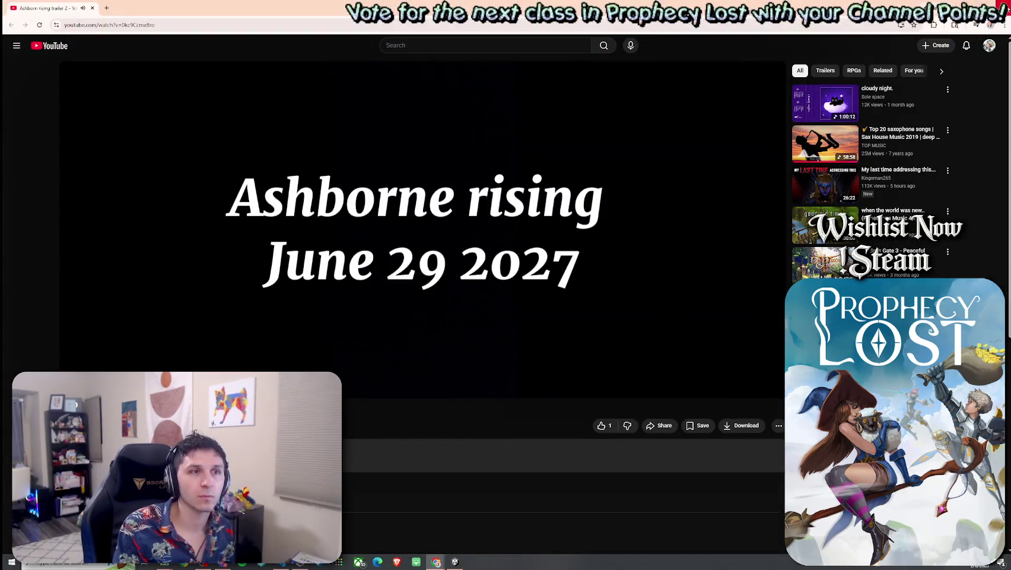
Return to Visual Studio Code and save the MobAI.cs script
key(alt+Tab)
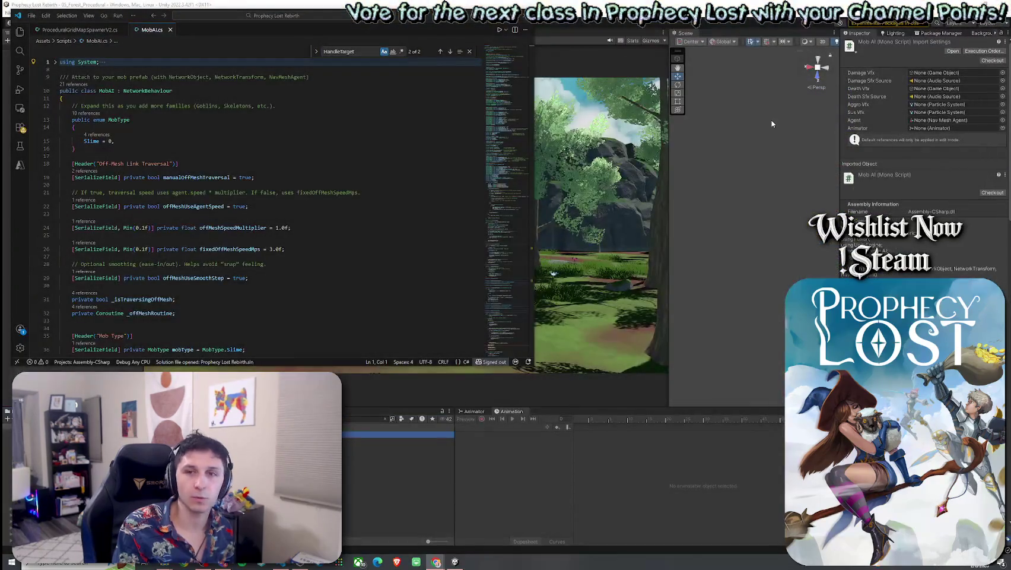
click(31, 15)
click(86, 148)
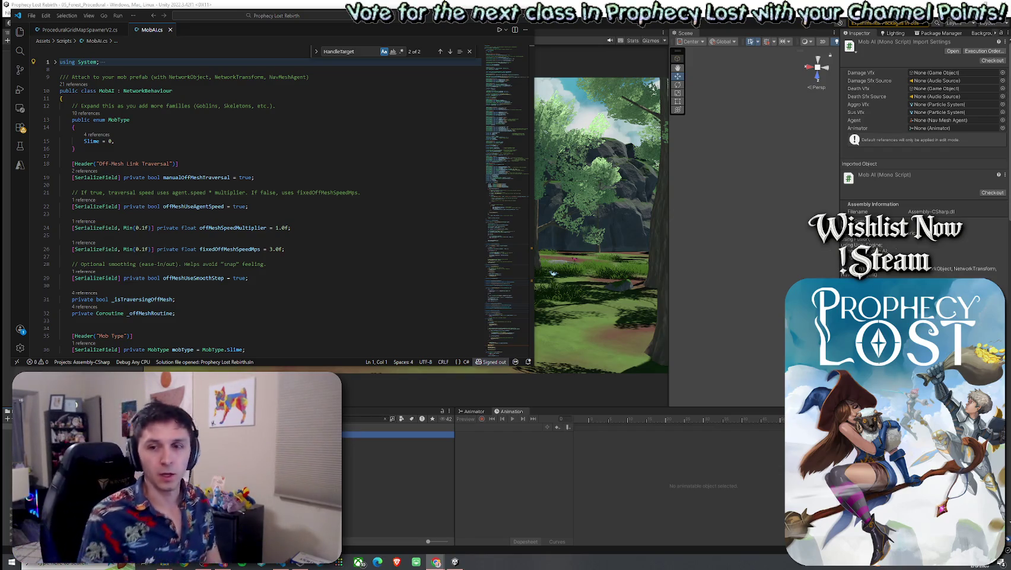
Search MobAI.cs for 'FaceMovement', jump to the method at line 820, and unfold its body
scroll(268, 235, down, 2)
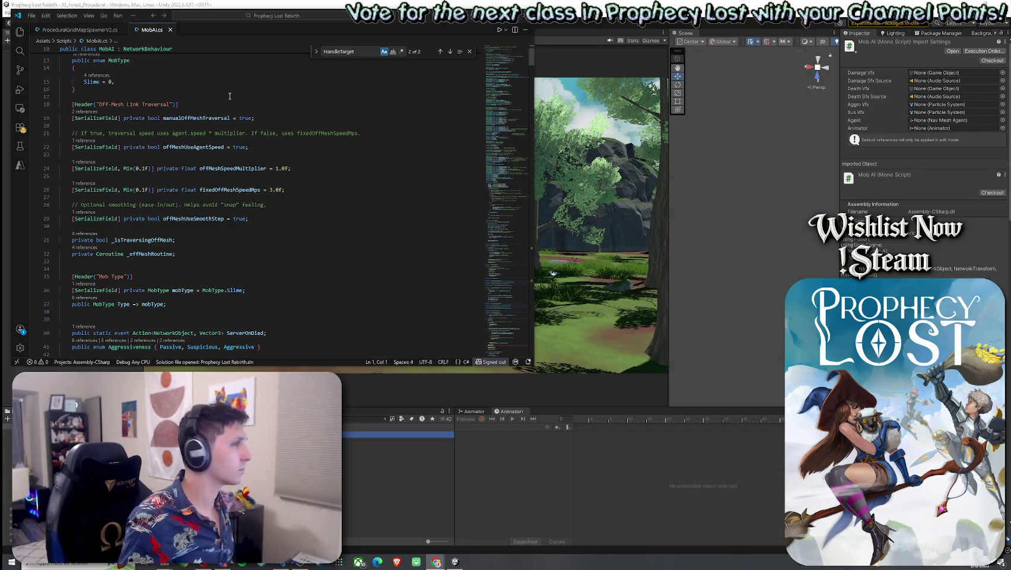
click(352, 53)
text(FaceMv)
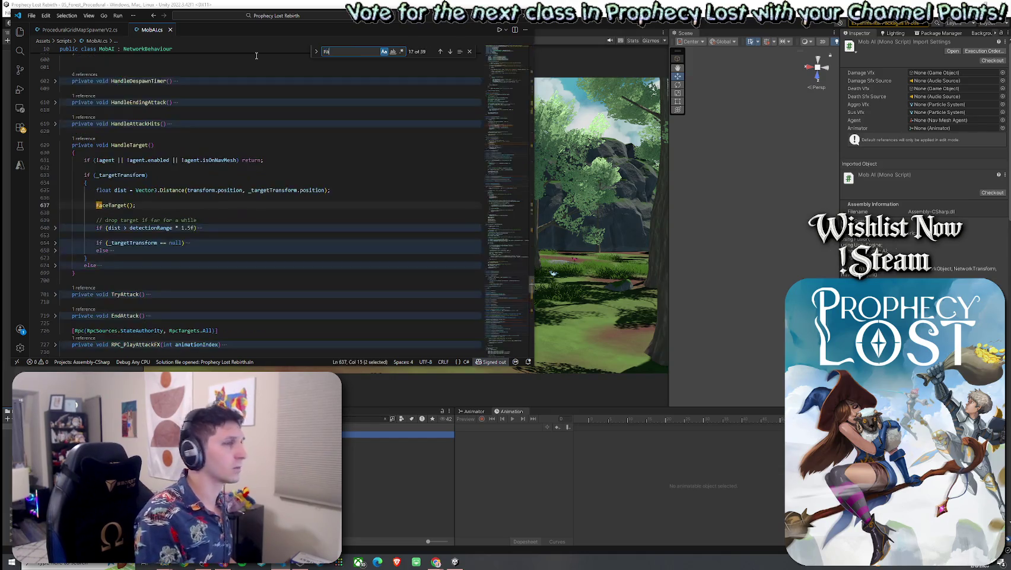
key(BackSpace)
text(ovement)
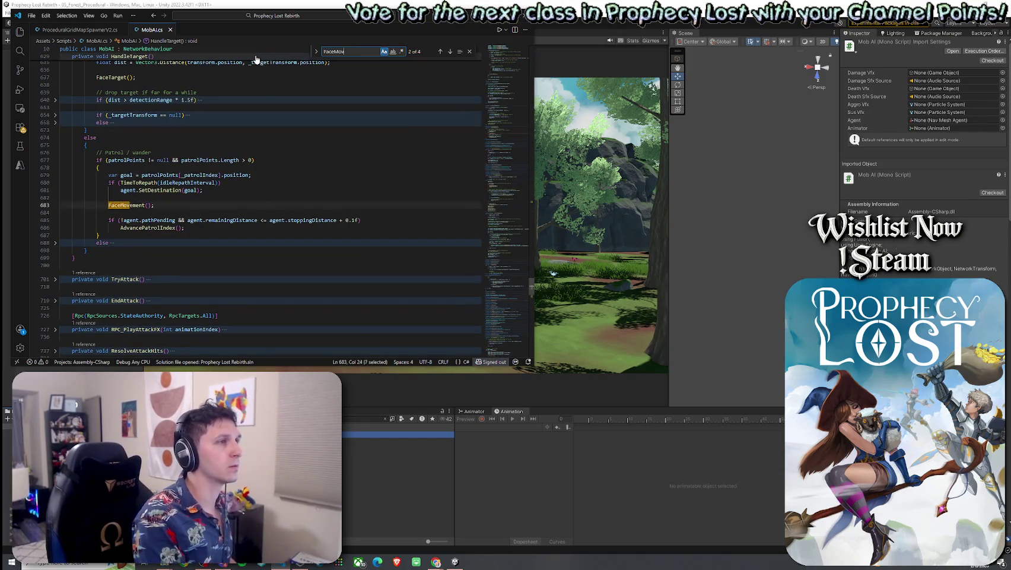
click(450, 52)
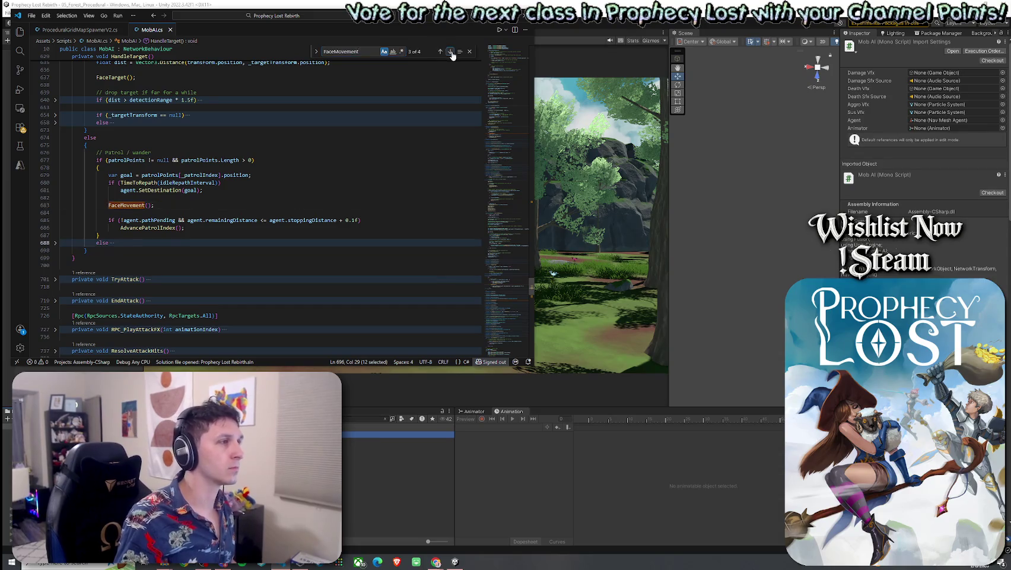
click(451, 52)
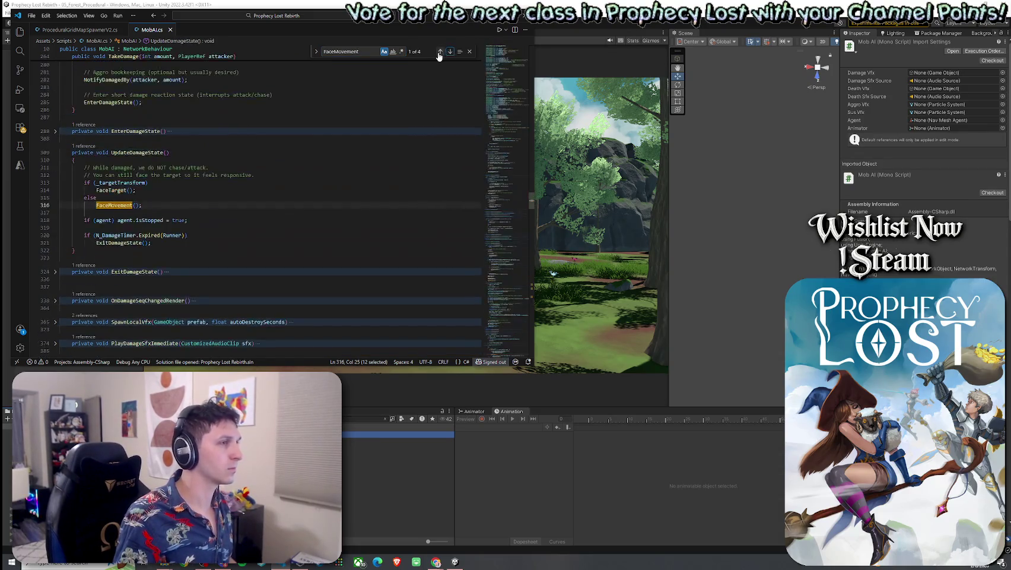
click(55, 205)
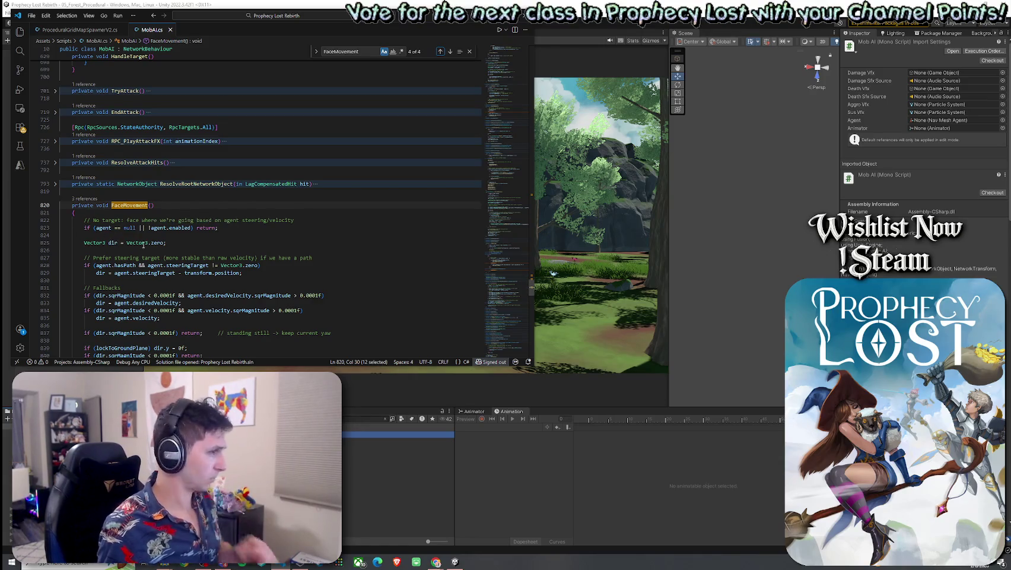
click(232, 228)
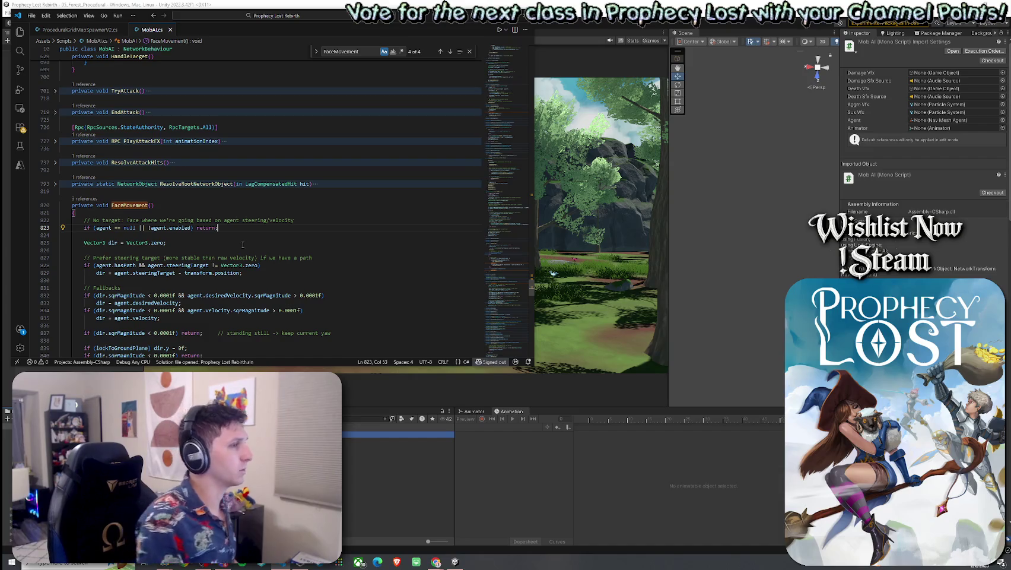
Declare bool atDest = !agent.pathPending && agent.hasPath && the suggested remaining-distance check
key(Return)
key(Return)
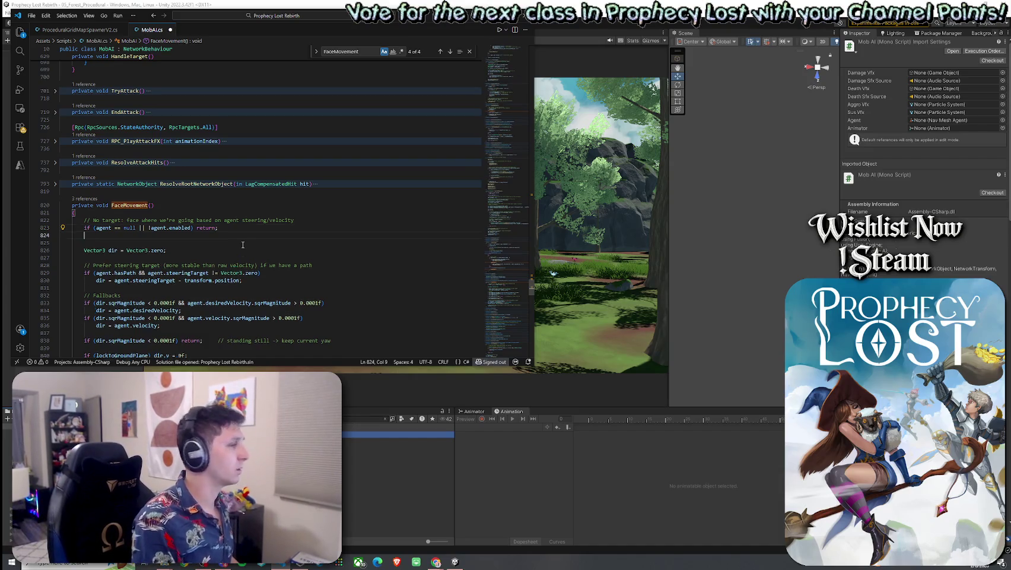
text(bool at Dest = )
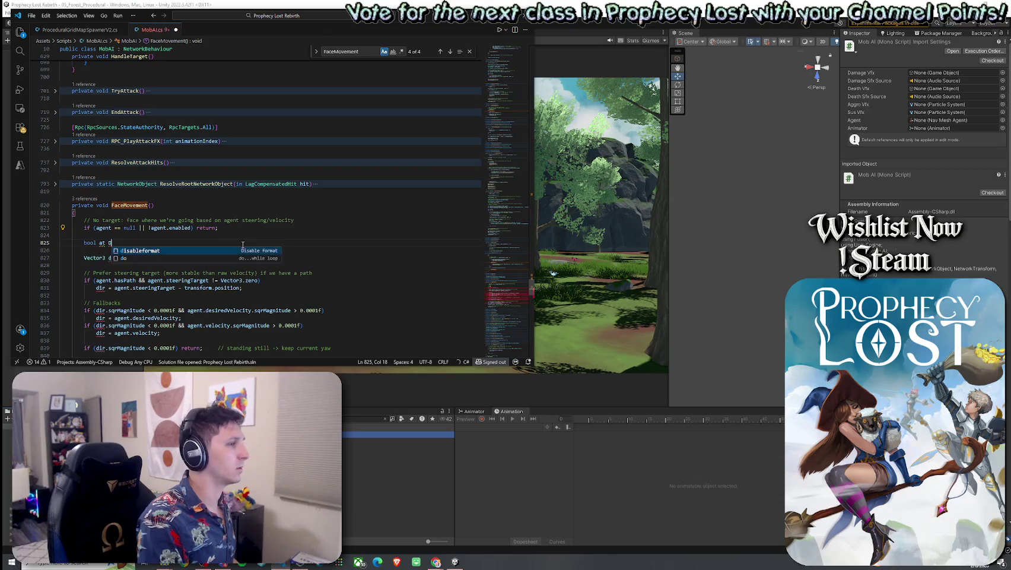
text(!)
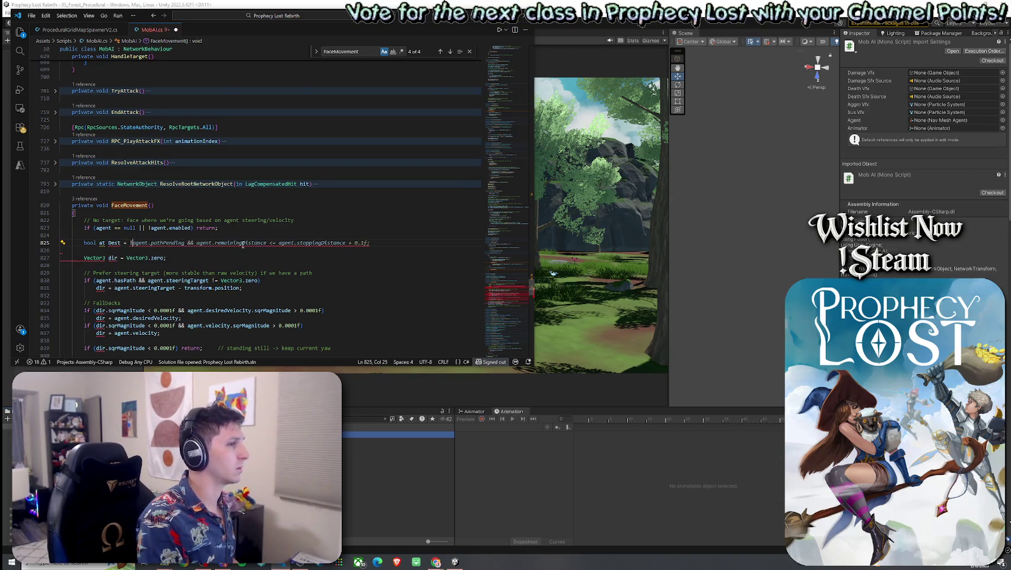
text(agent.)
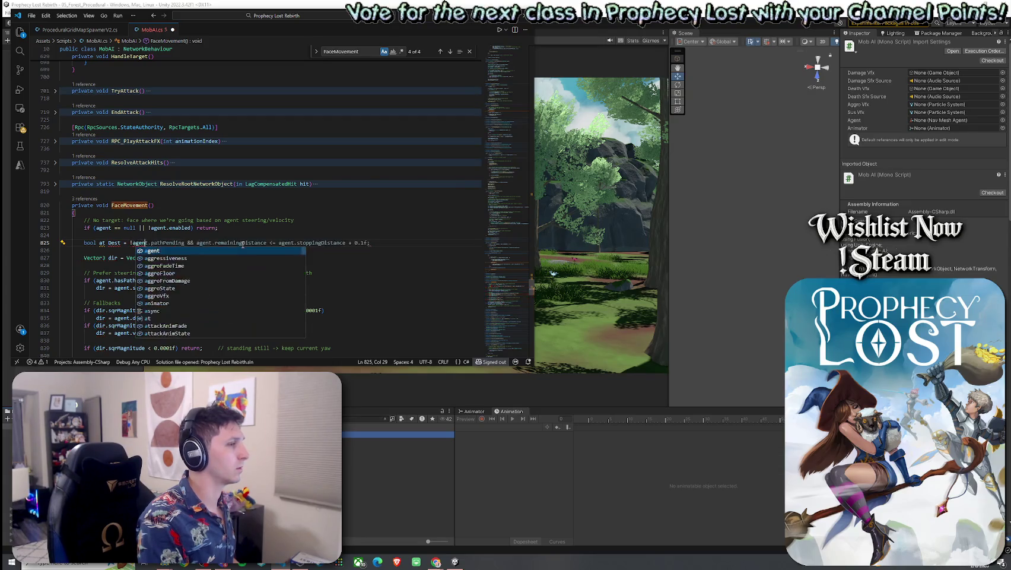
text(pa)
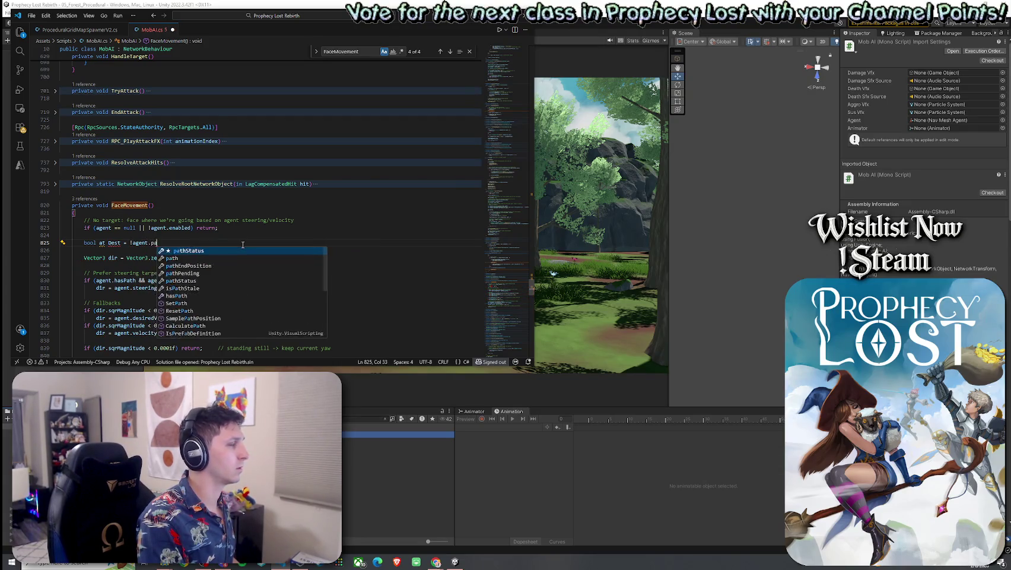
text(thPending &&)
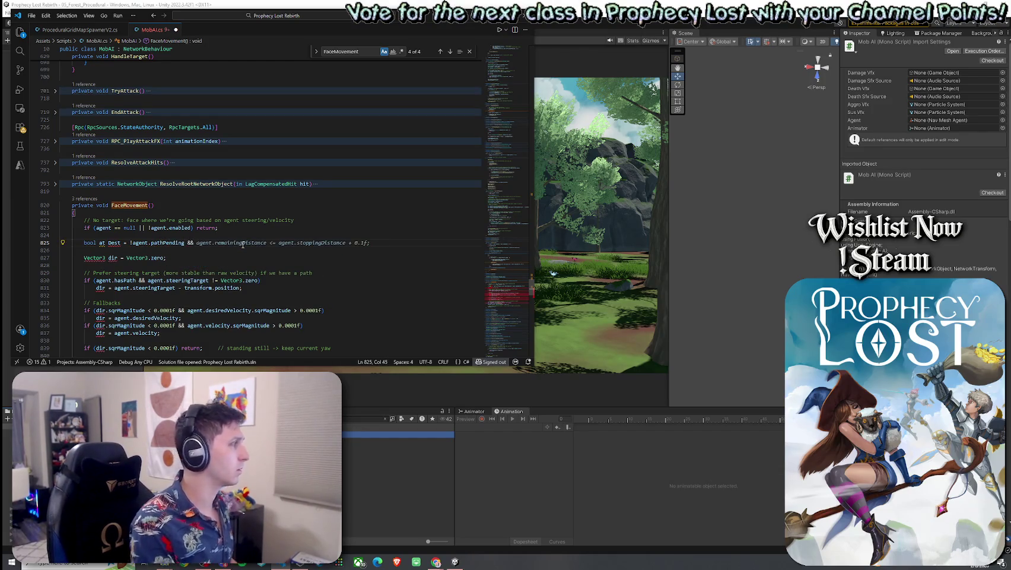
text( agent.hasPath)
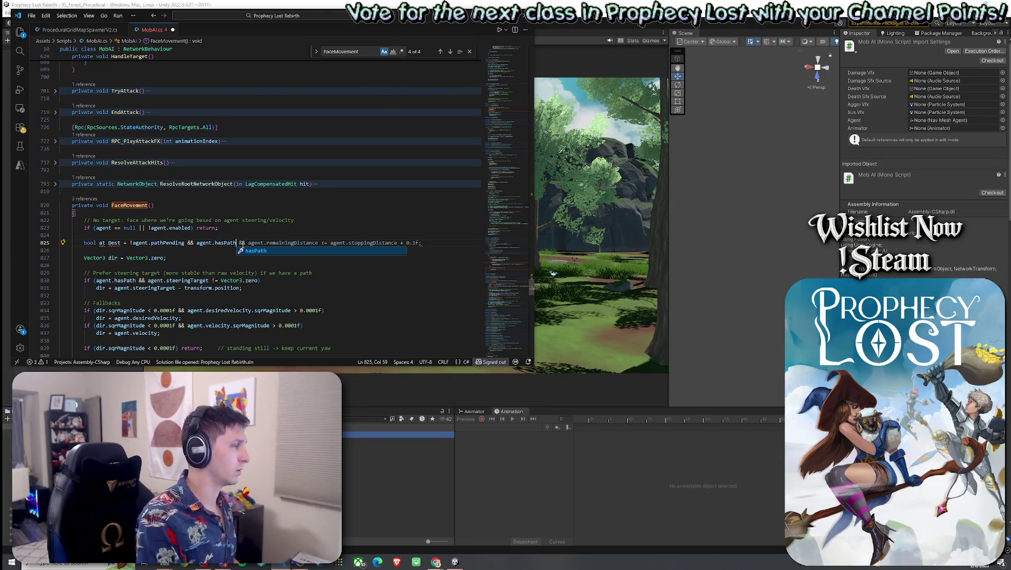
text( &&)
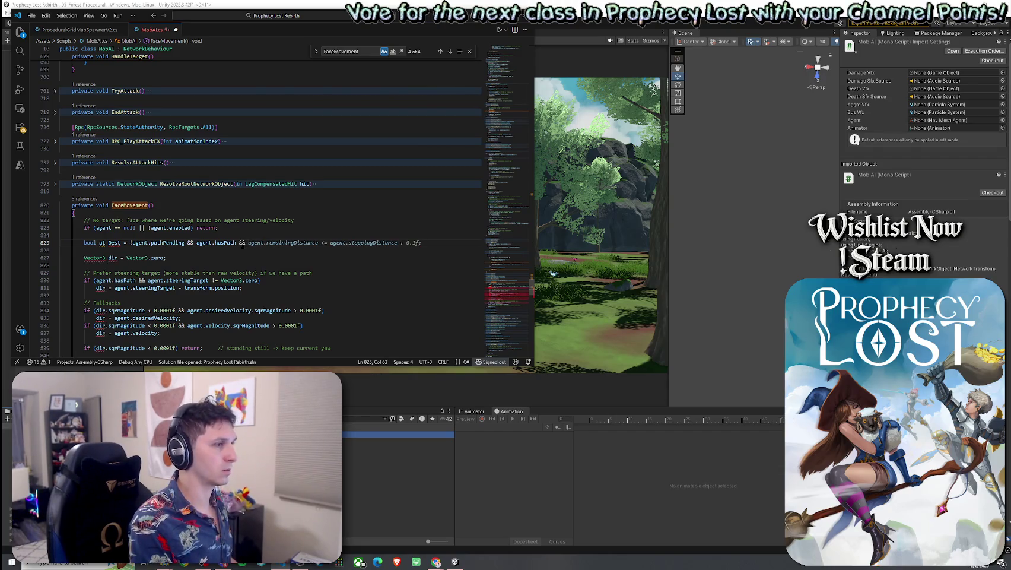
key(Tab)
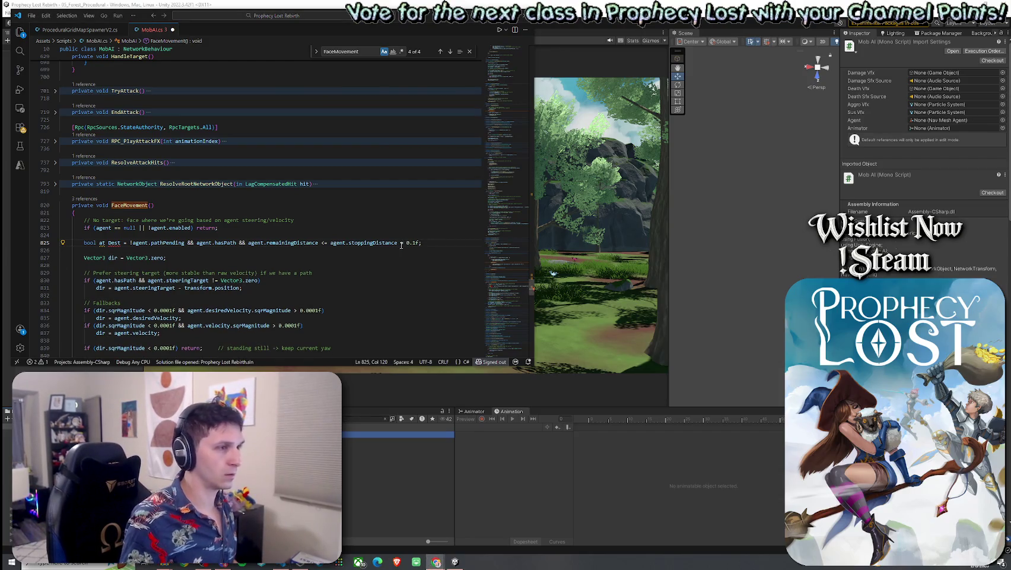
Change the atDest stopping-distance margin from 0.1f to 0.05
drag(417, 242, 412, 242)
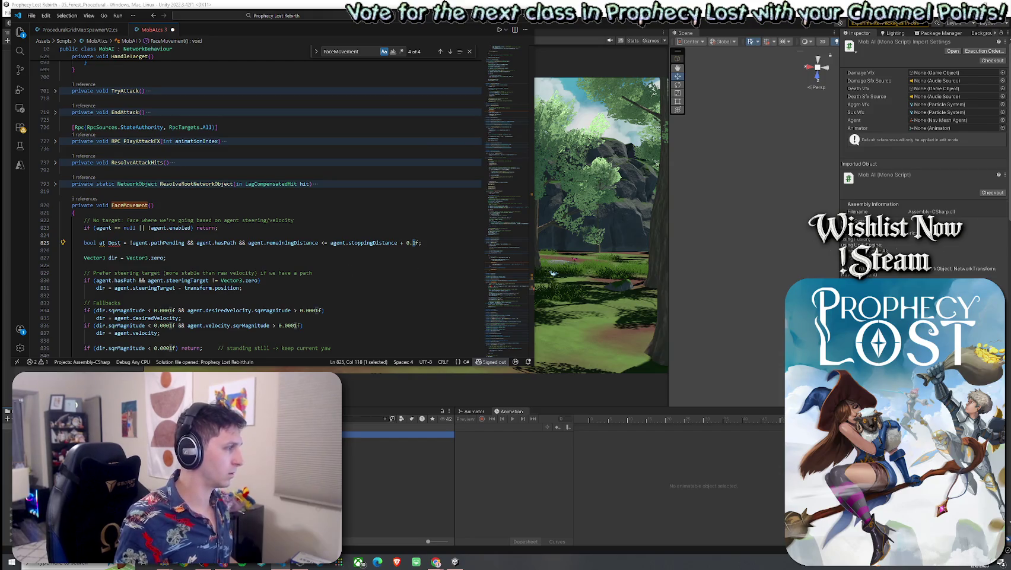
click(420, 243)
drag(416, 244, 413, 244)
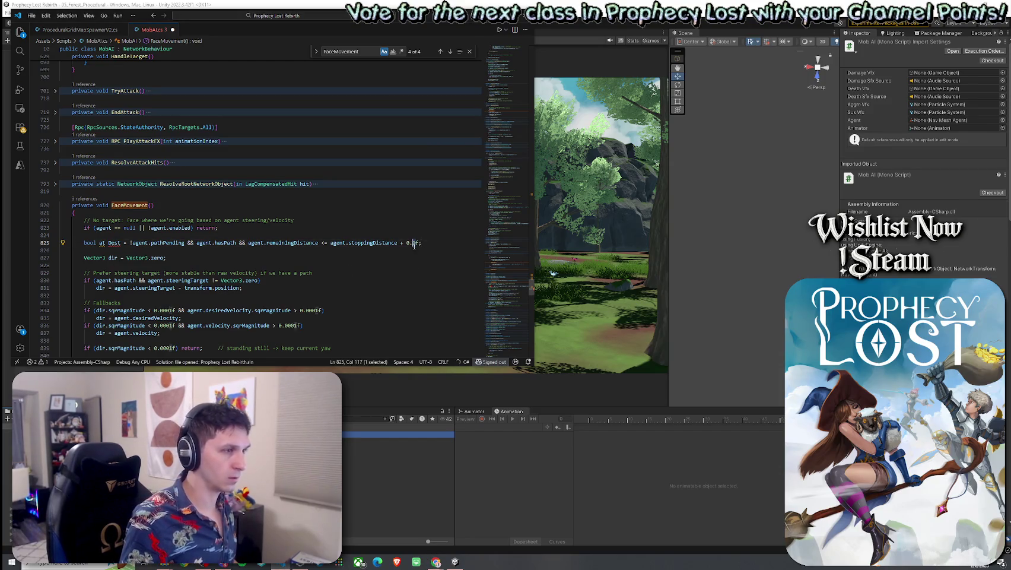
text(0.05)
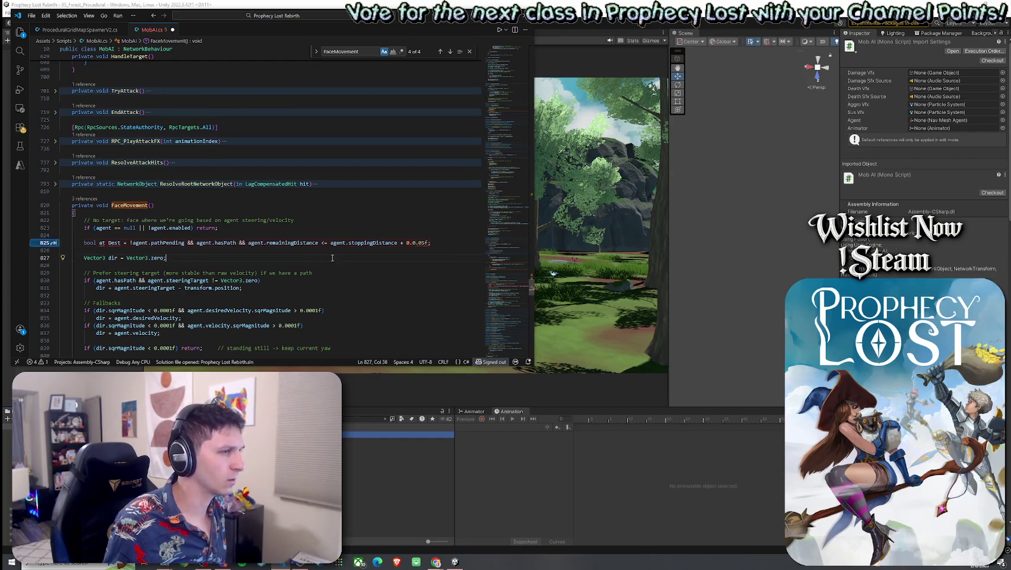
double_click(409, 242)
Fix the margin to read 0.05f, start an if (atDest) line, and save MobAI.cs
key(Delete)
key(Delete)
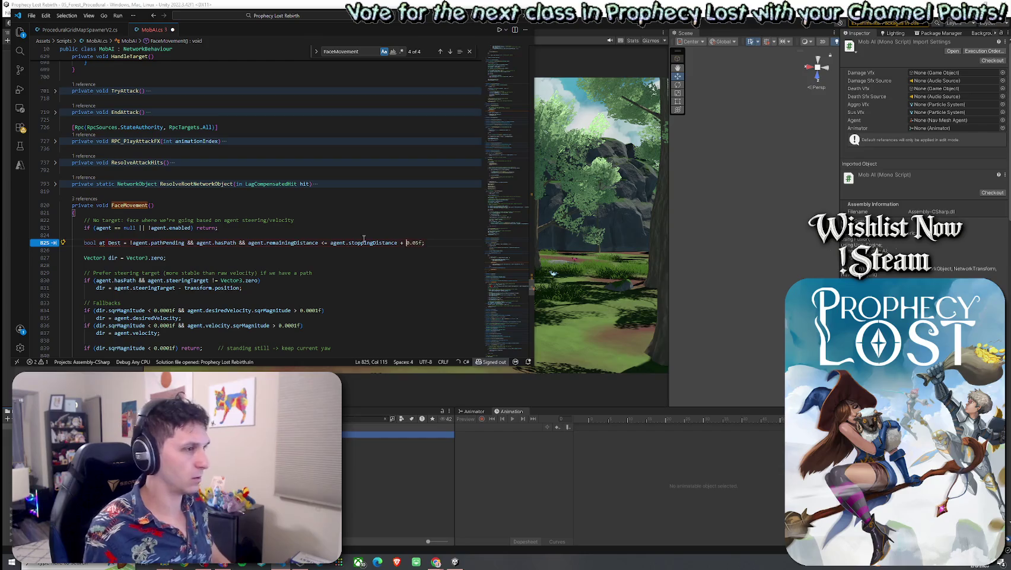
click(236, 251)
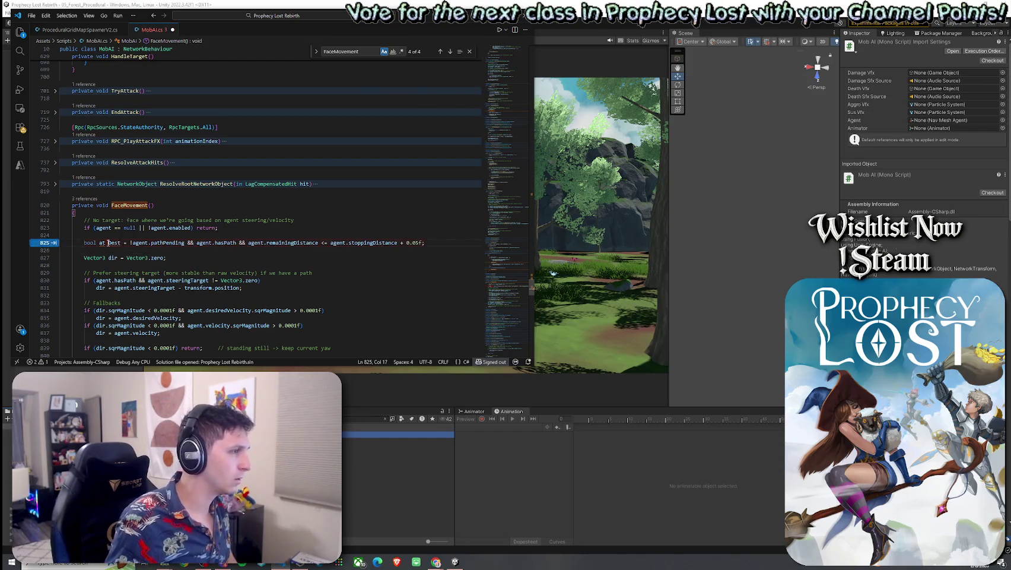
drag(315, 242, 51, 239)
click(151, 252)
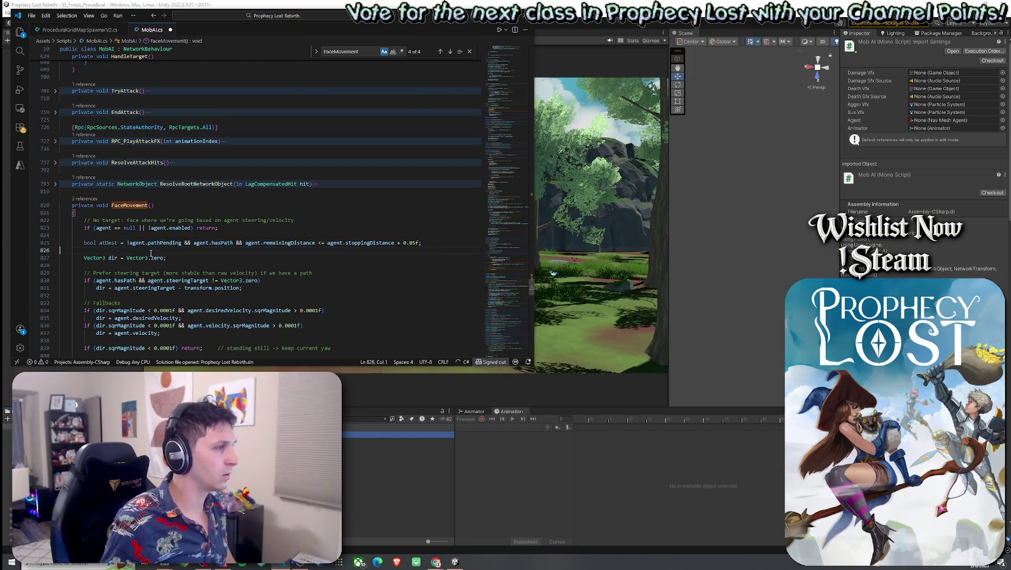
text(if (atDest))
key(Return)
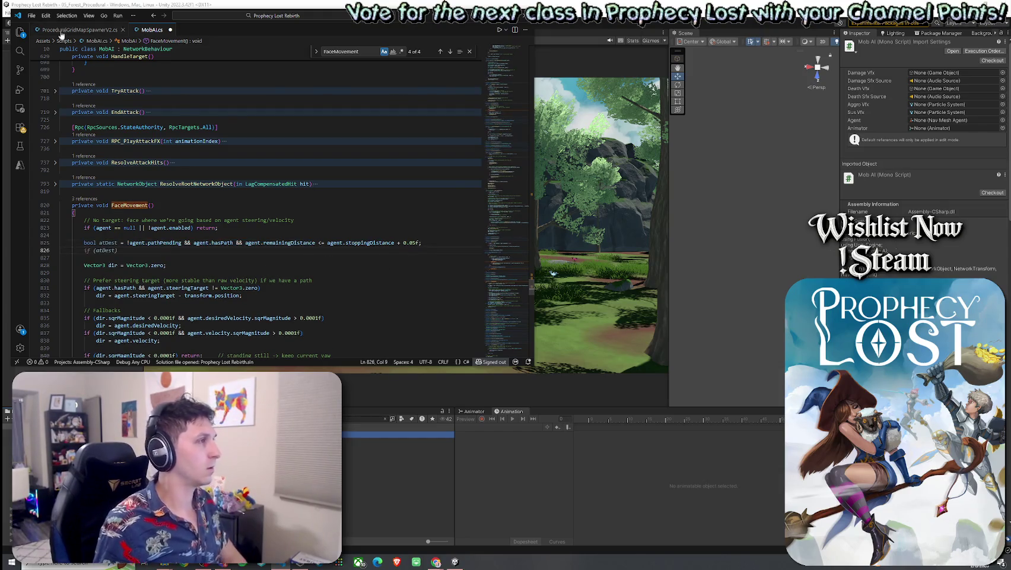
click(31, 15)
click(54, 151)
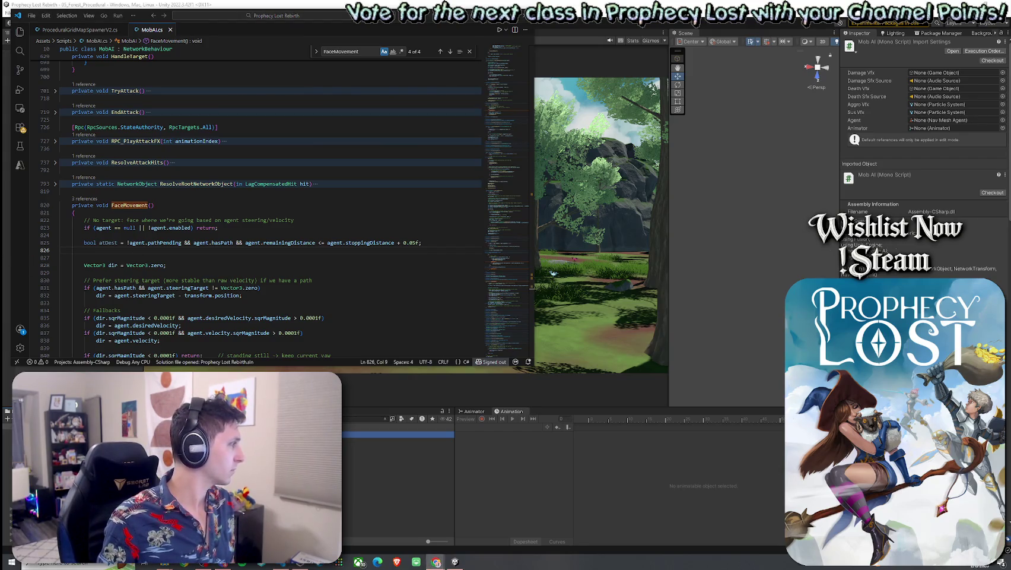
Add bool notMoving: agent.velocity and desiredVelocity sqrMagnitude both below 0.01f
text(bool no)
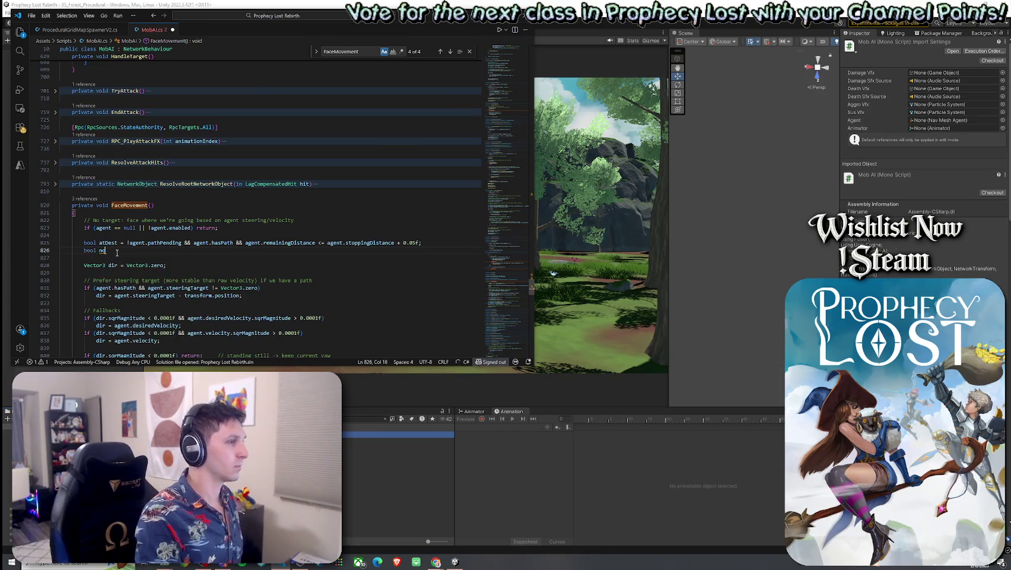
text(tMoving = )
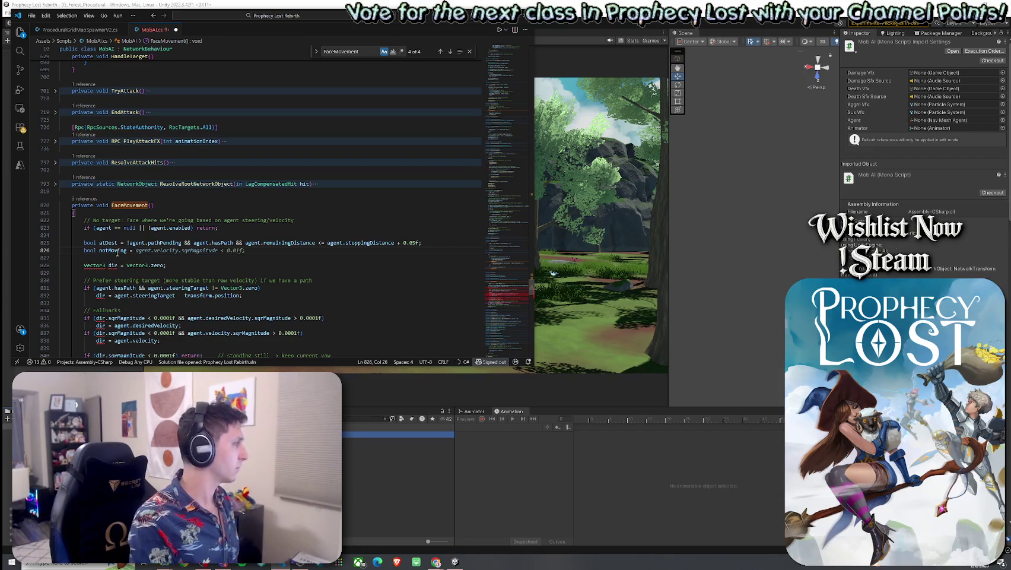
text(agent.velocity)
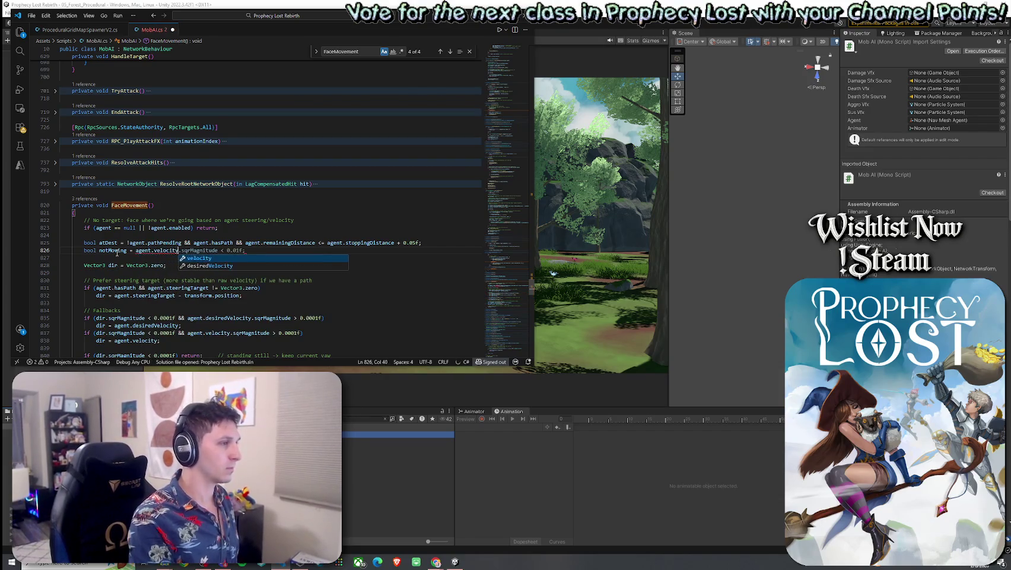
text(.sq)
key(Tab)
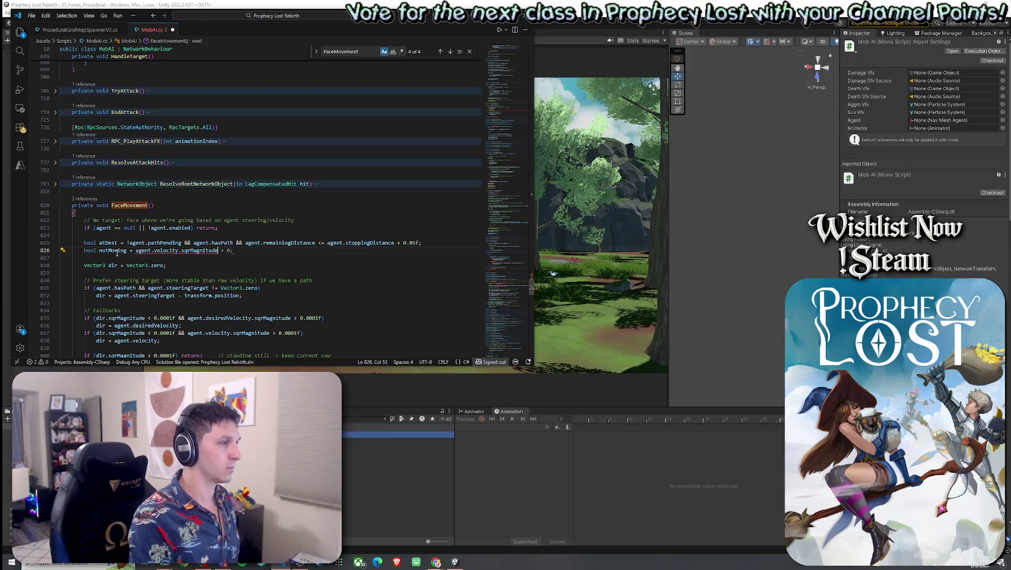
text(< 0.01f)
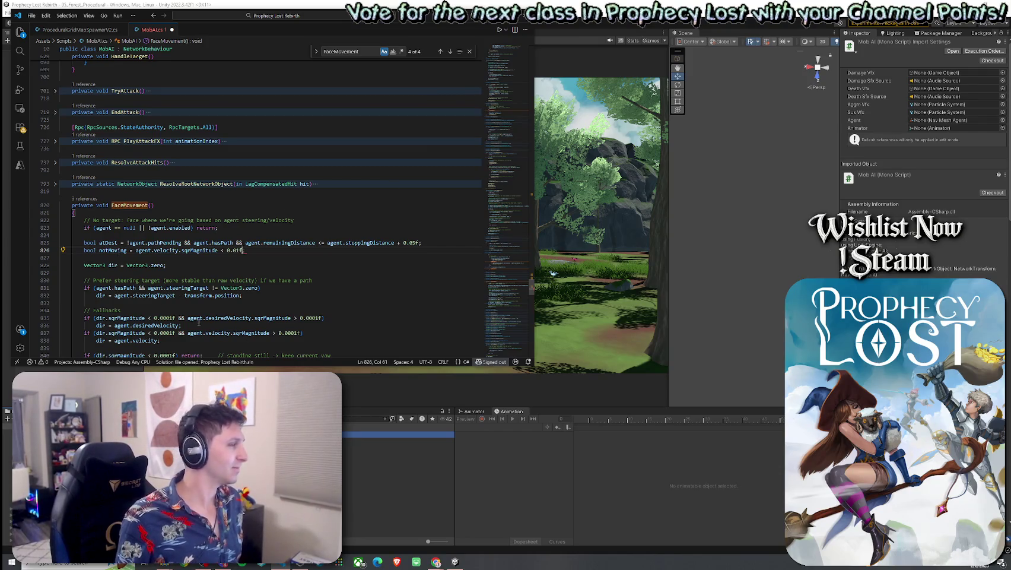
text( && )
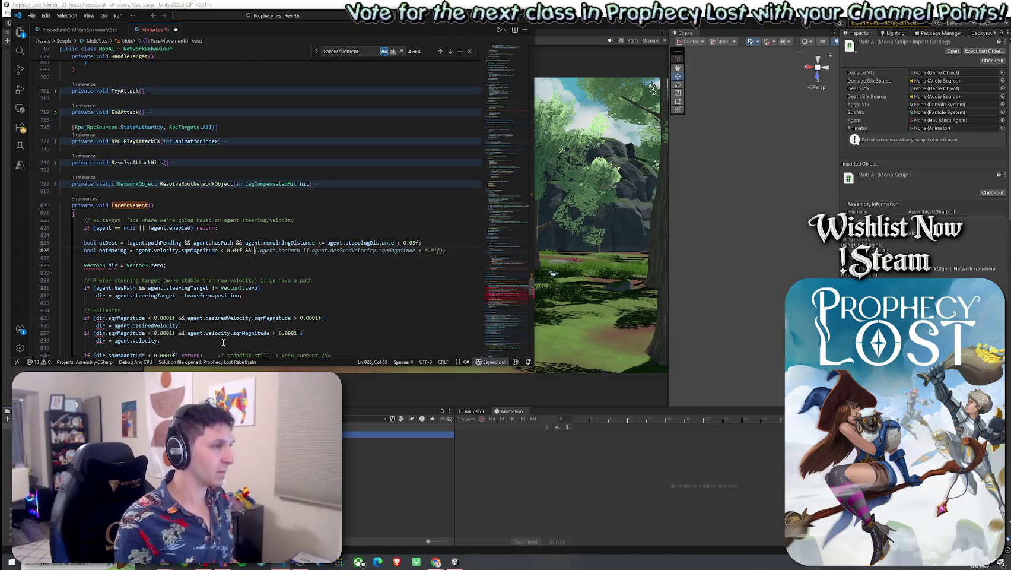
text(agent.desired)
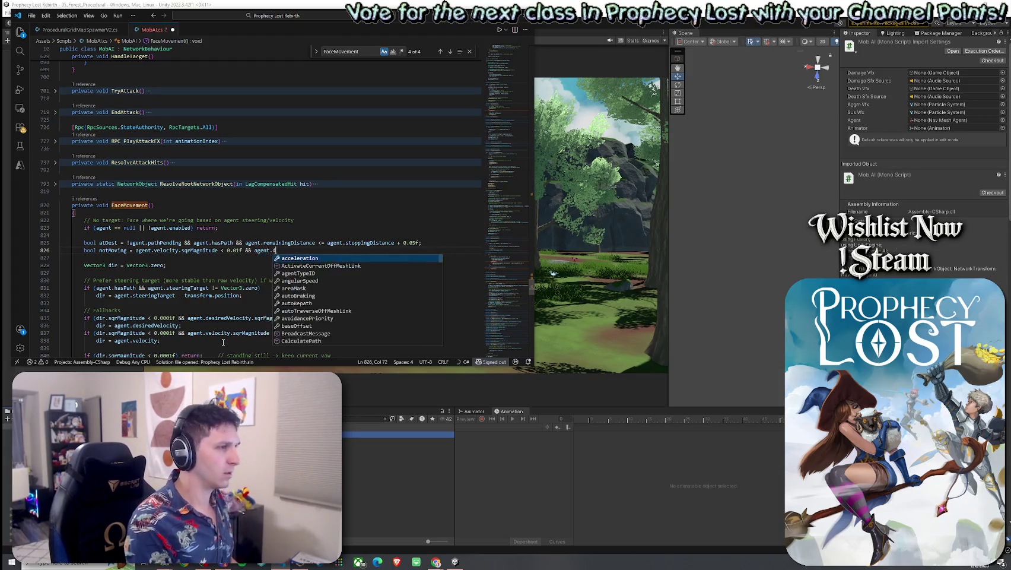
key(Tab)
text(.sqrMagnitude <)
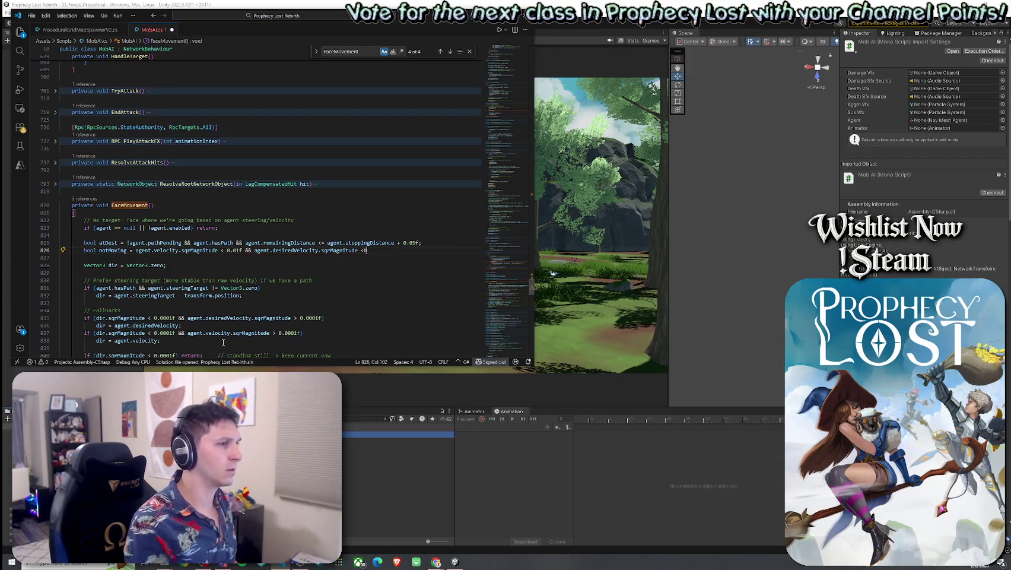
click(376, 251)
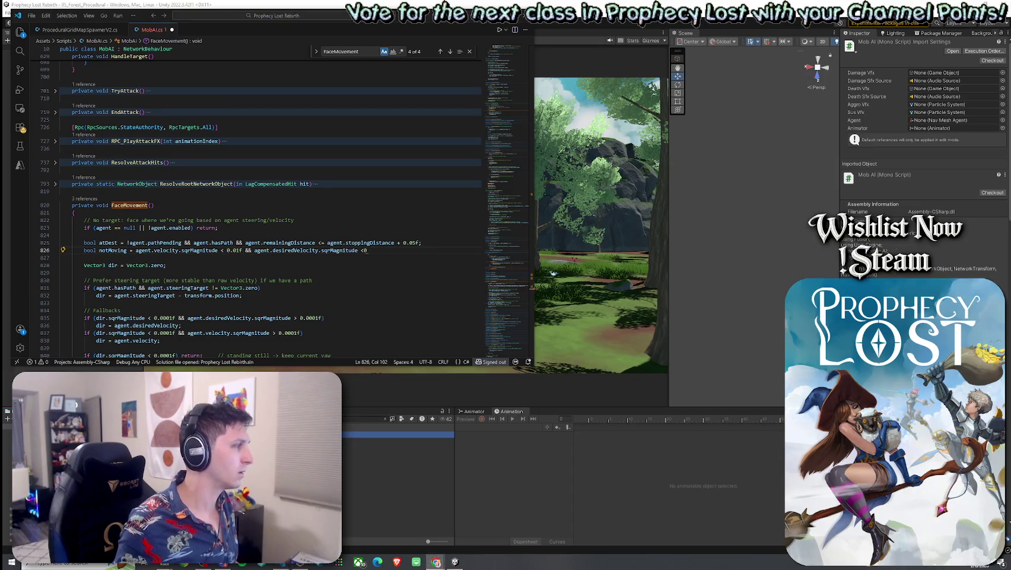
text(.01f;)
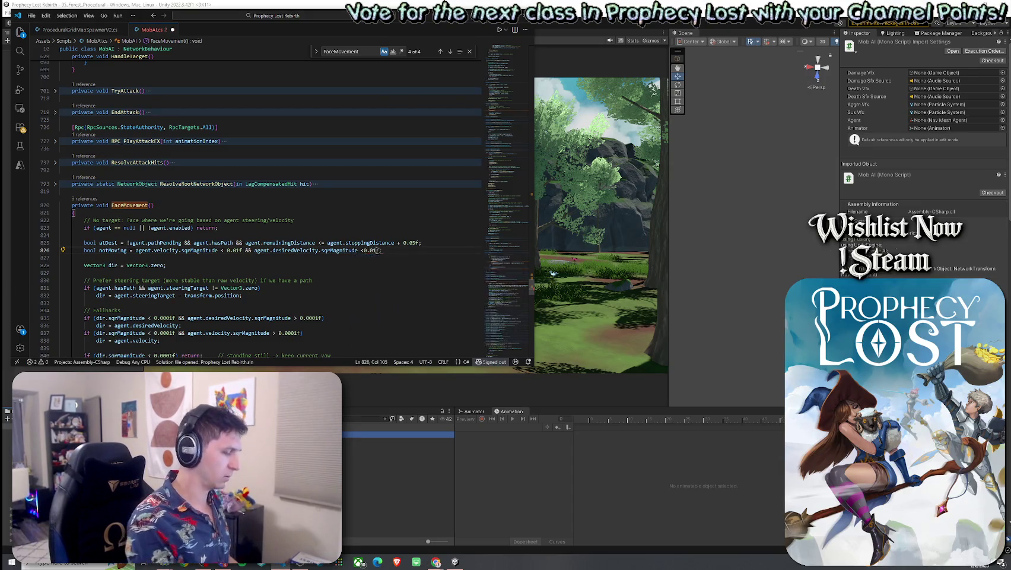
click(366, 251)
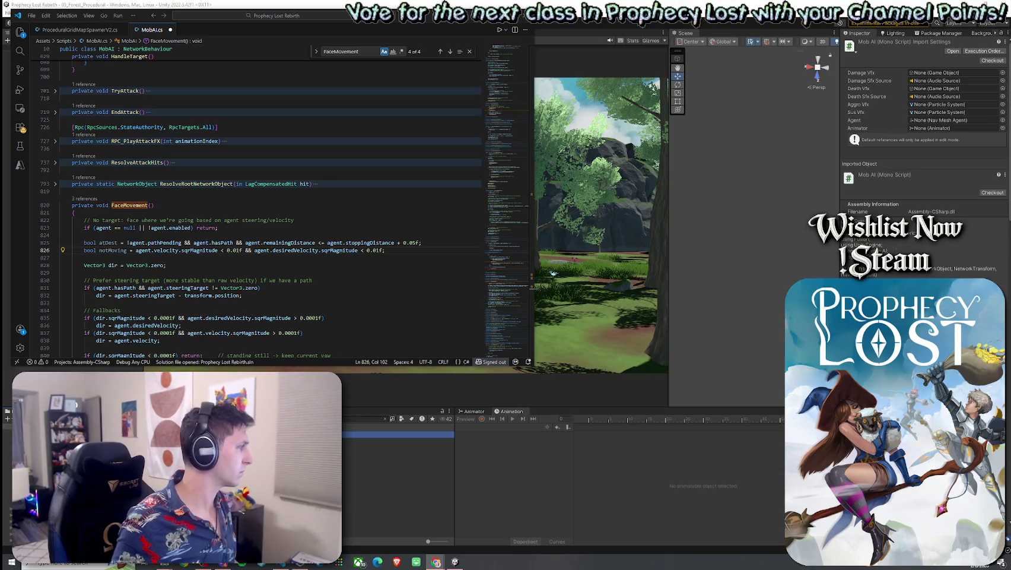
Paste and indent the atDest && notMoving early-return block, turning its reset SmoothDamp note into a // comment
key(ctrl+v)
drag(86, 296, 76, 273)
key(Tab)
mouse_move(139, 281)
mouse_down()
mouse_move(276, 281)
mouse_move(172, 280)
mouse_up()
key(BackSpace)
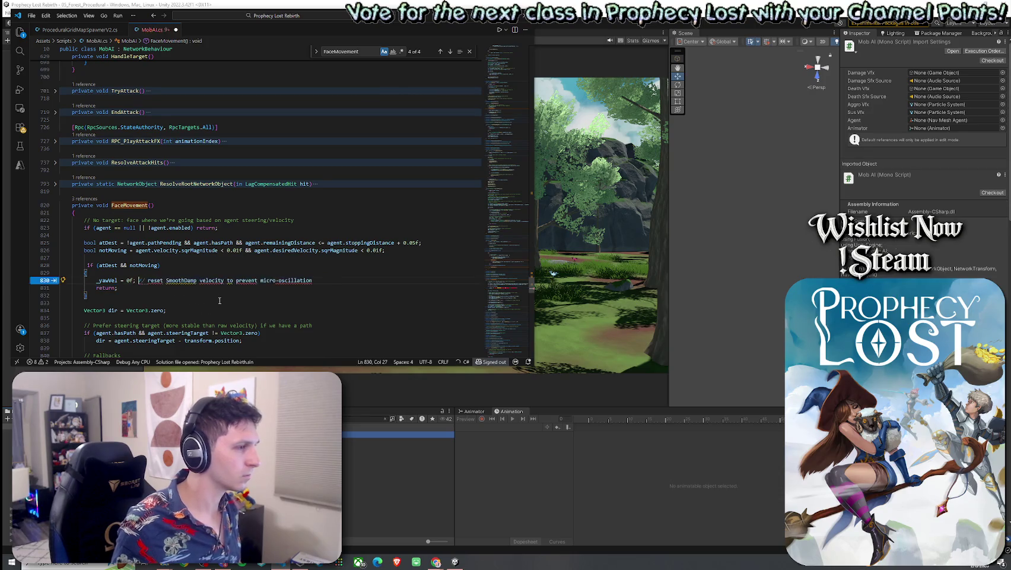
text(//)
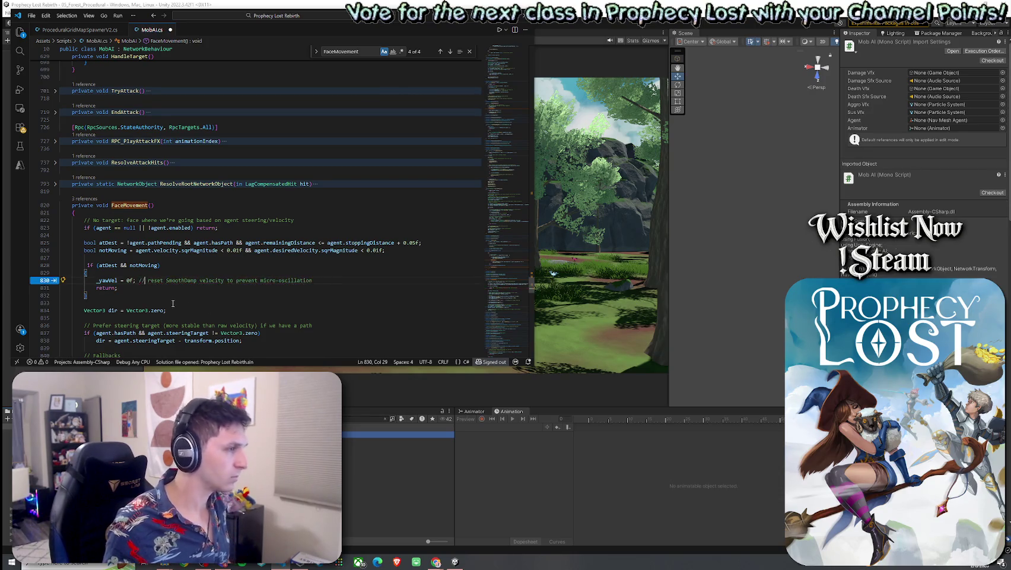
key(Delete)
Save MobAI.cs, glance at the browser, and come back to the script
click(31, 15)
click(36, 192)
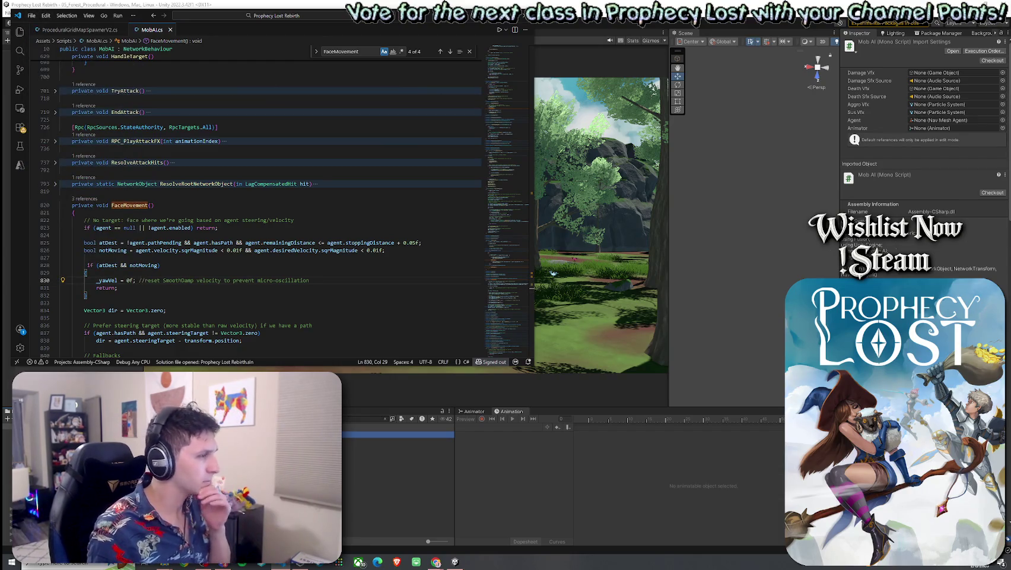
click(436, 561)
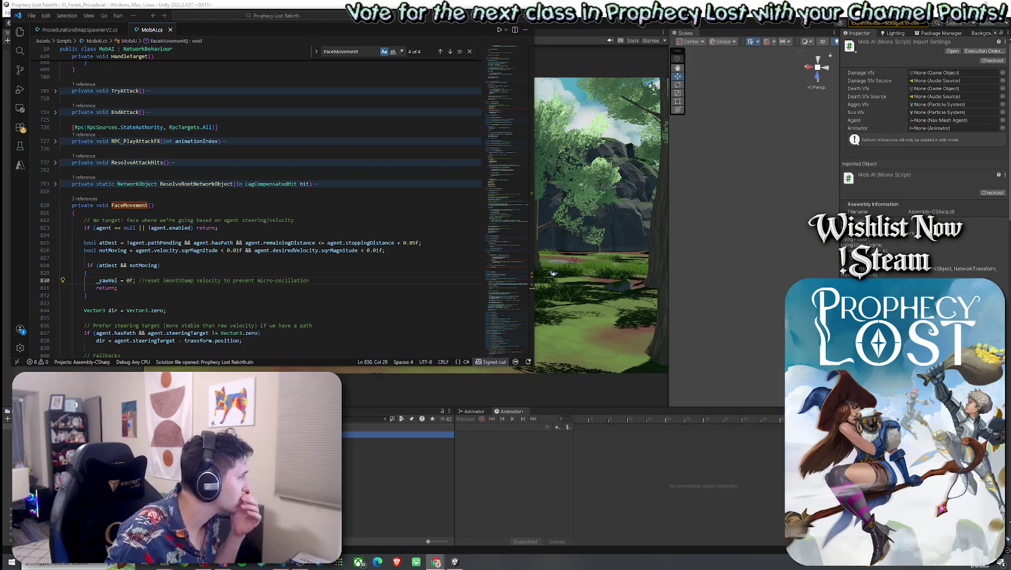
key(alt+Tab)
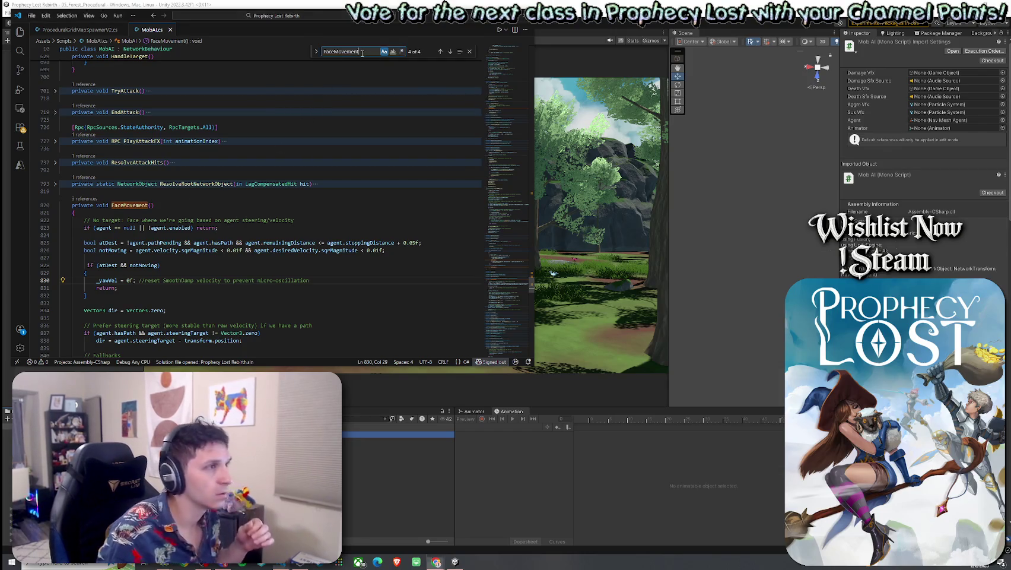
Paste 'if (agent.hasPath' into Find to reach the steering-target check at line 837
text(if (agent.hasPath)
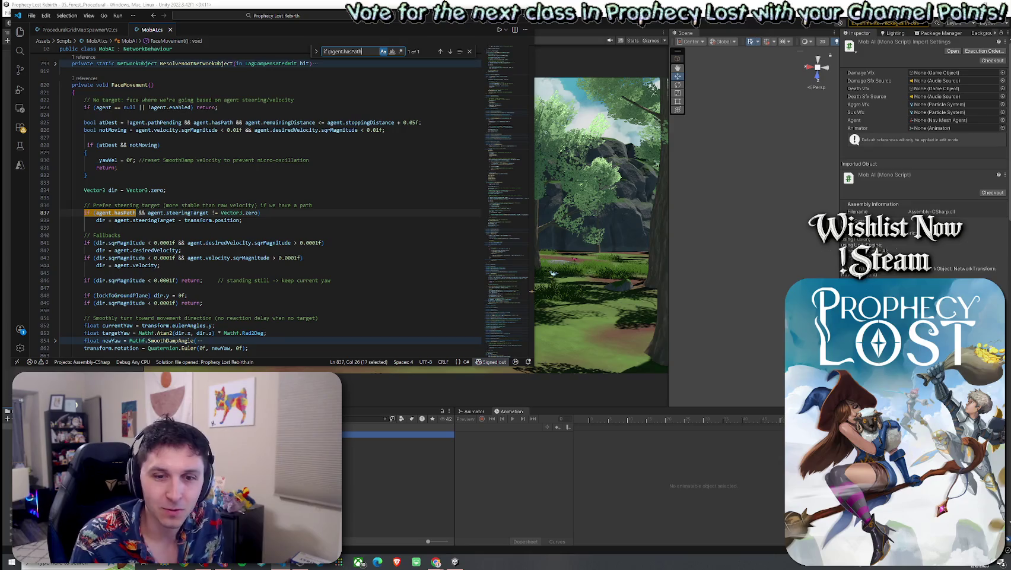
click(67, 15)
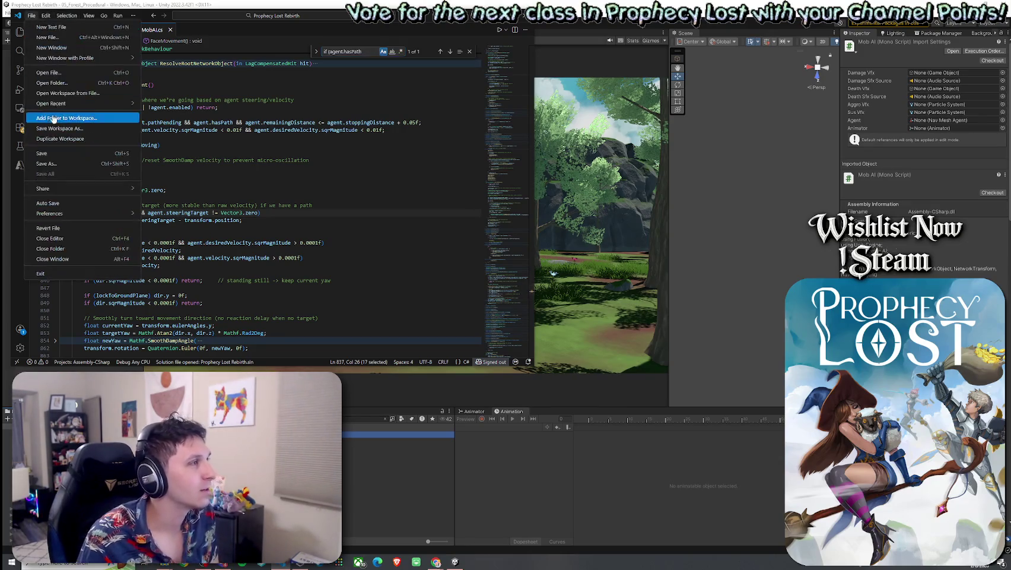
click(238, 41)
drag(407, 22, 411, 19)
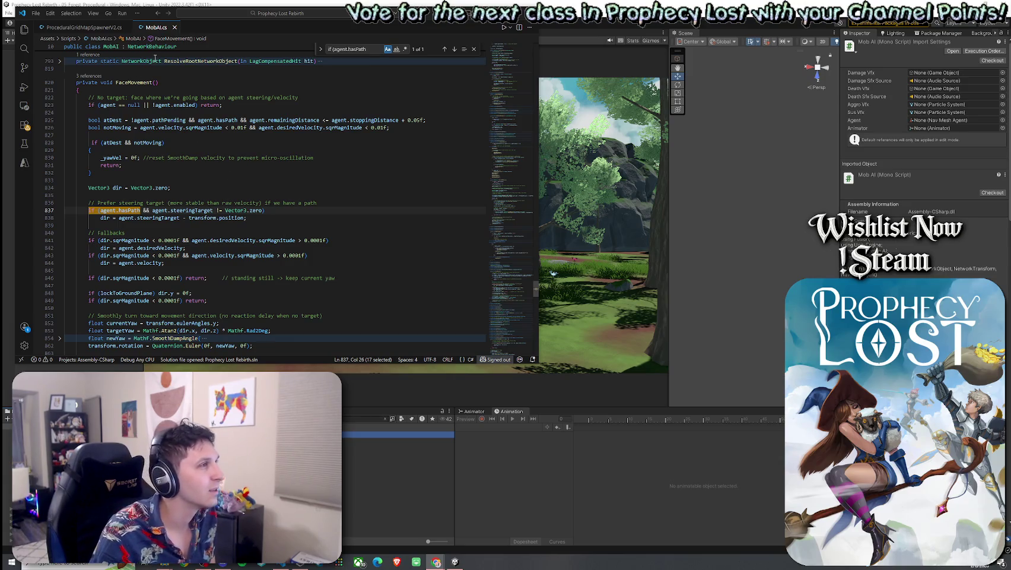
Save the MobAI.cs script via File > Save
click(36, 12)
click(50, 151)
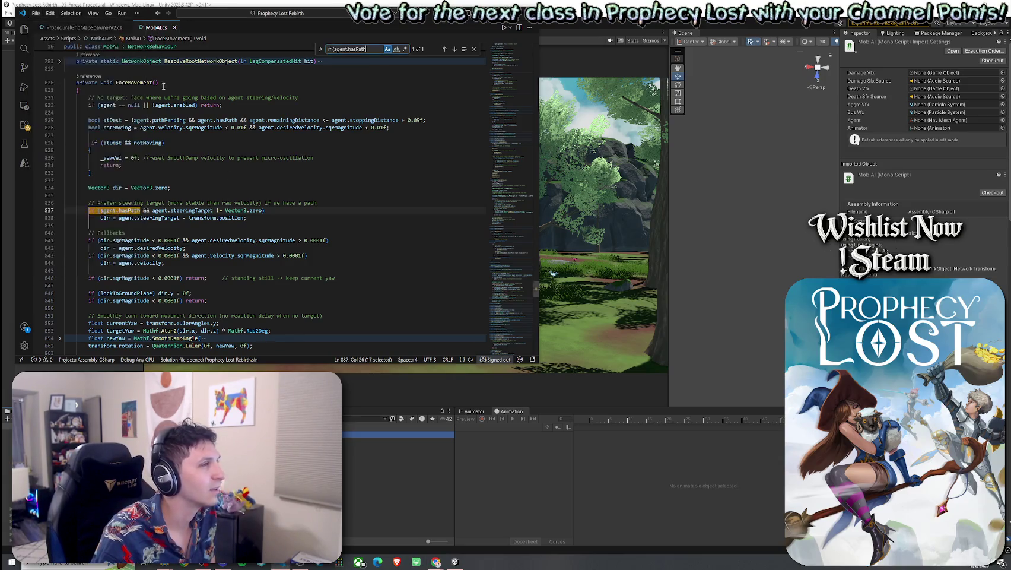
scroll(144, 197, down, 2)
Review the steering-target comment on line 836, then go to Unity and the 'Ashborn rising trailer 2' page
click(159, 163)
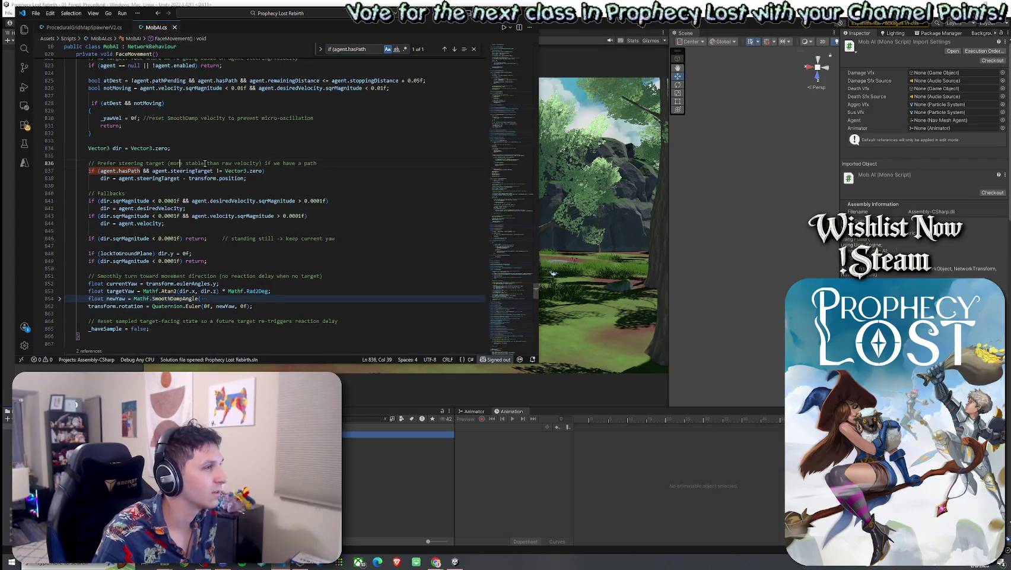
click(291, 164)
click(312, 164)
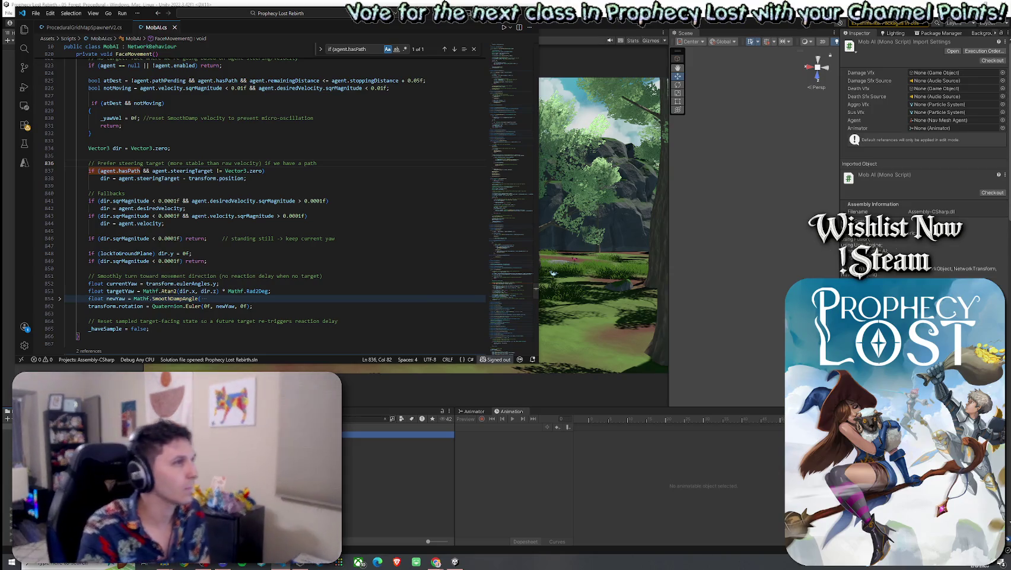
key(alt+Tab)
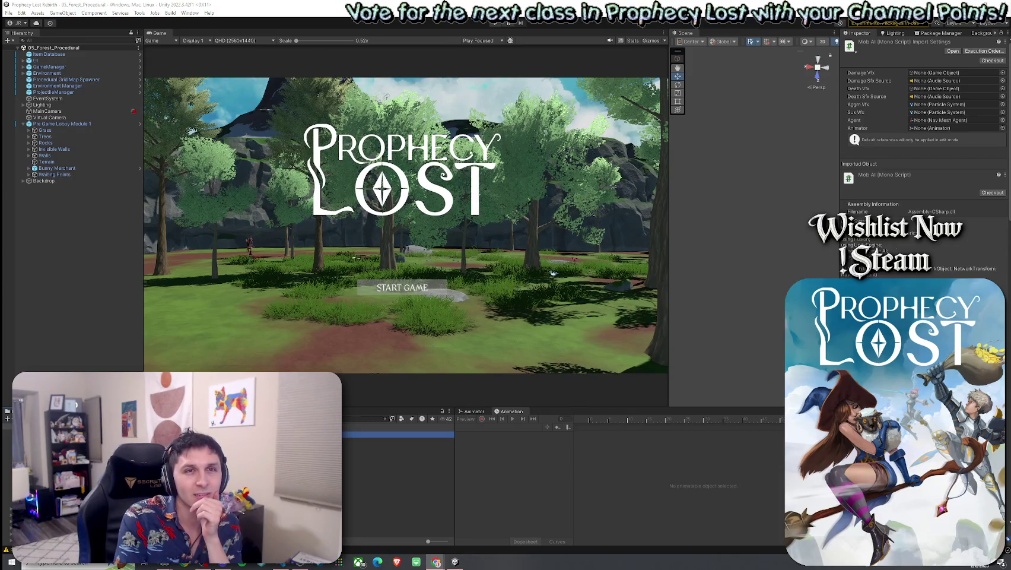
key(alt+Tab)
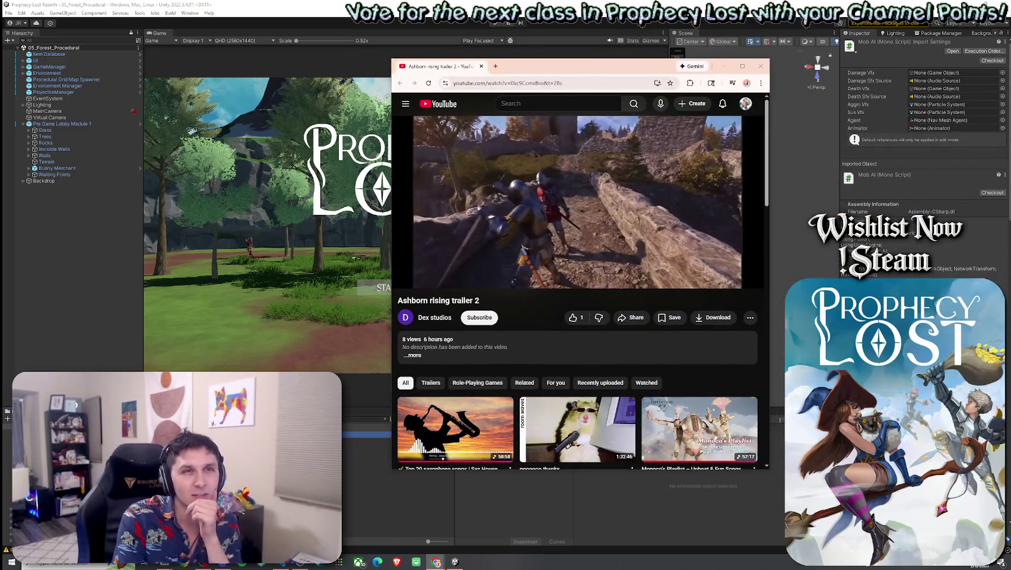
click(599, 201)
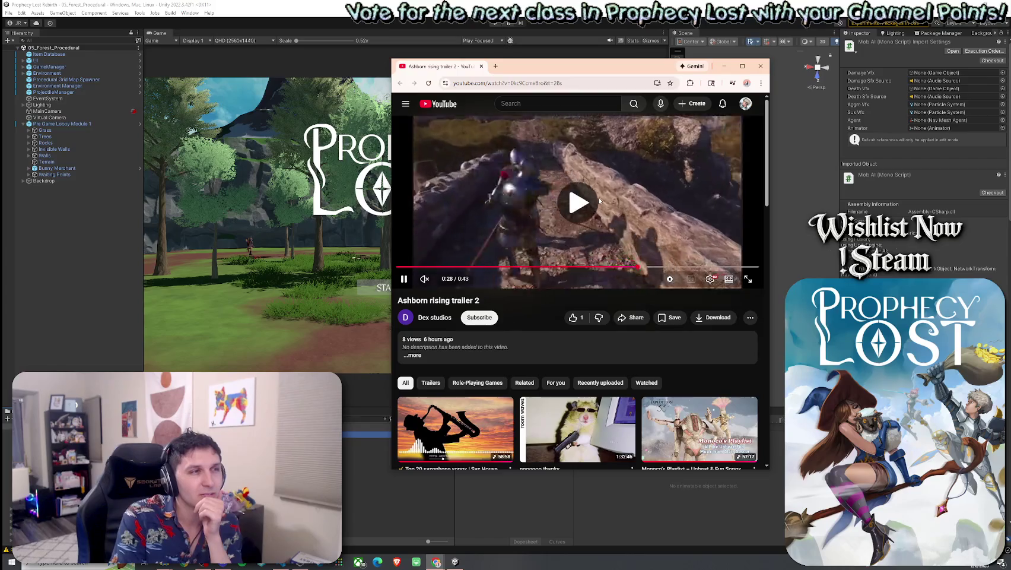
click(621, 203)
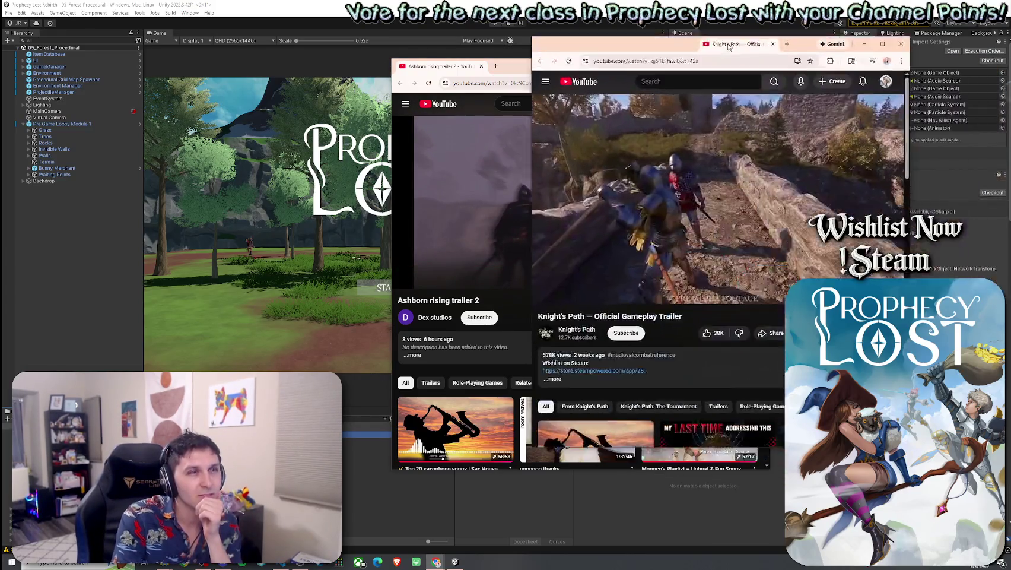
drag(593, 70, 534, 66)
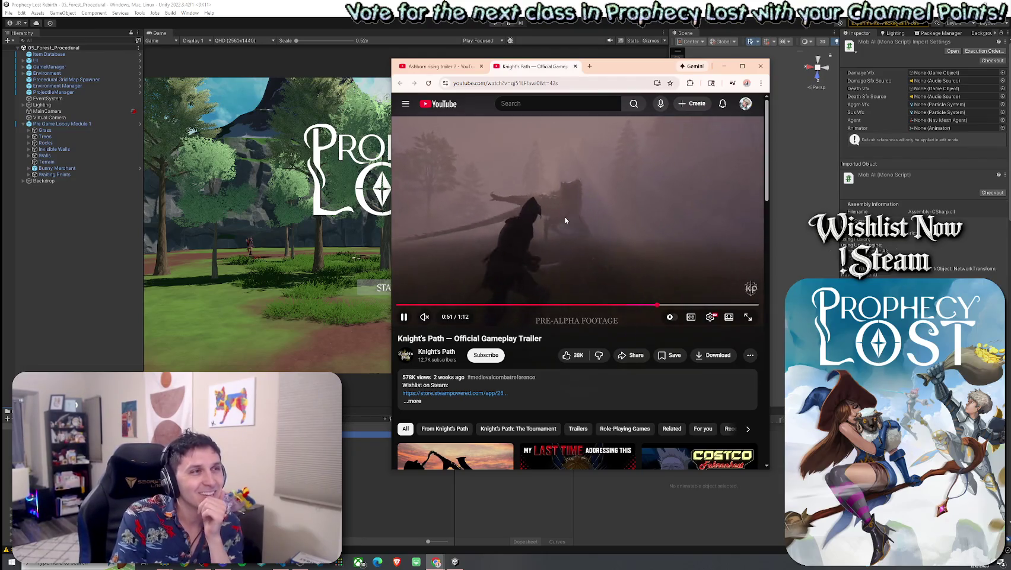
click(605, 220)
drag(607, 75, 1010, 75)
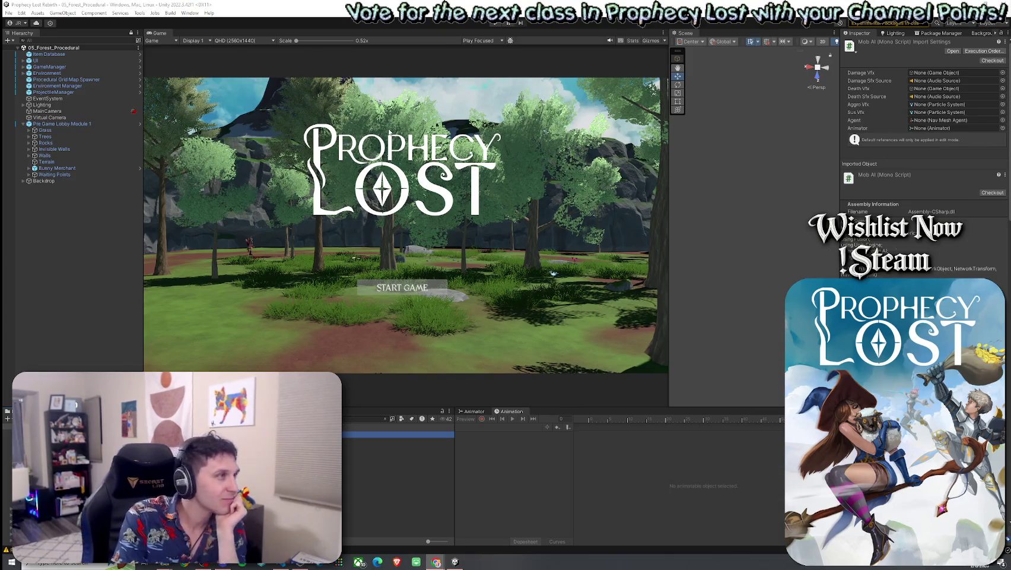
click(24, 13)
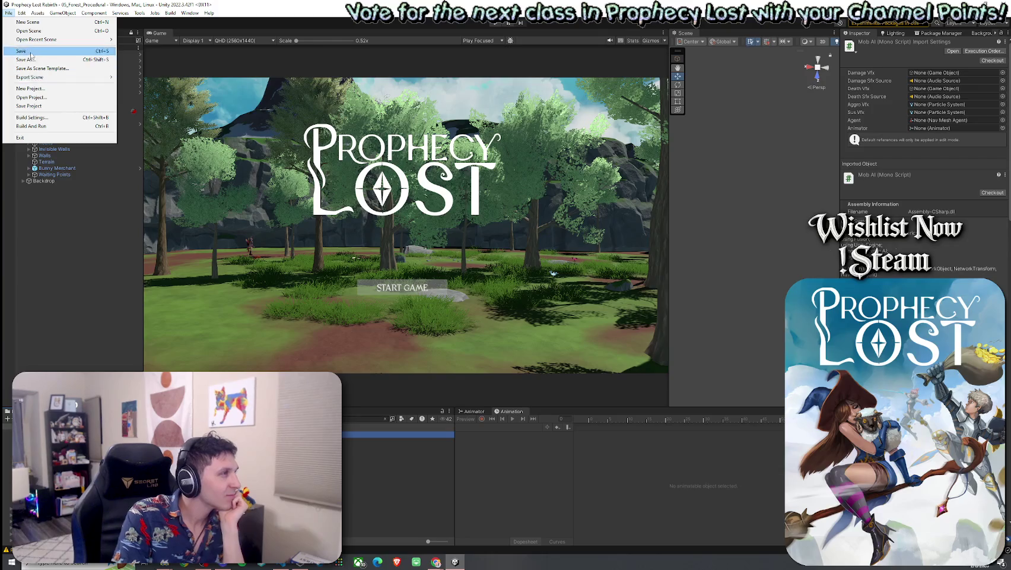
key(Escape)
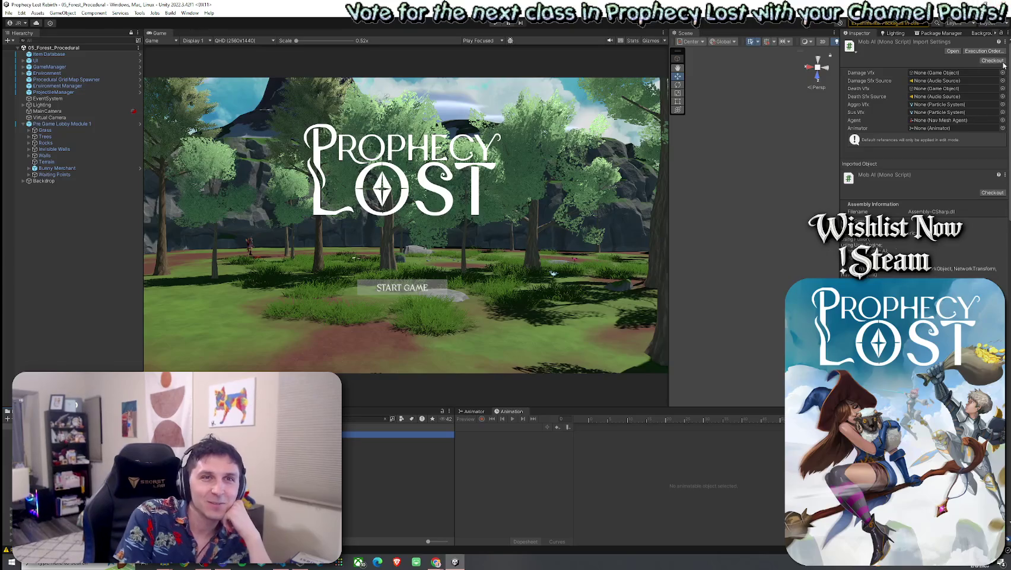
key(alt+Tab)
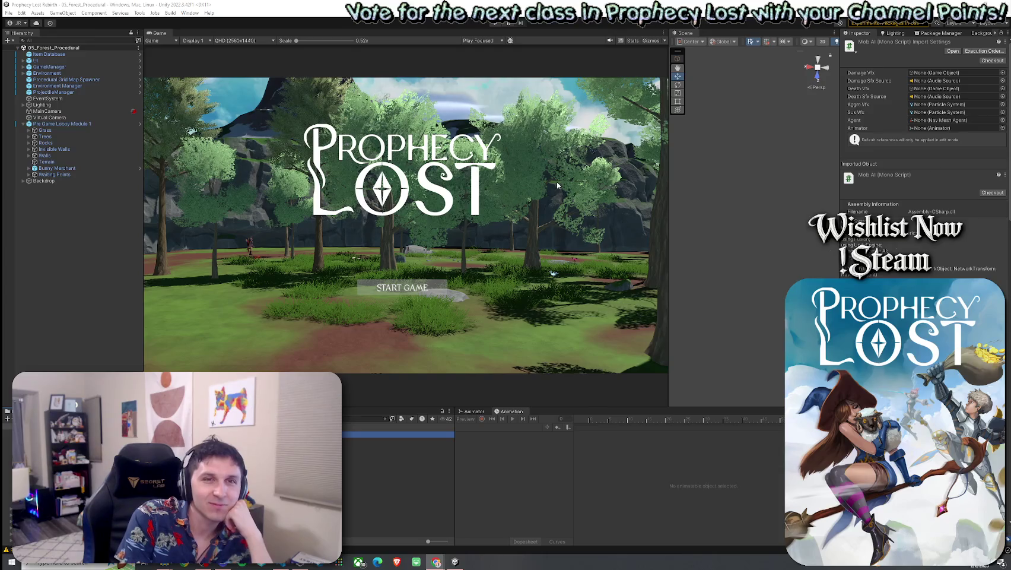
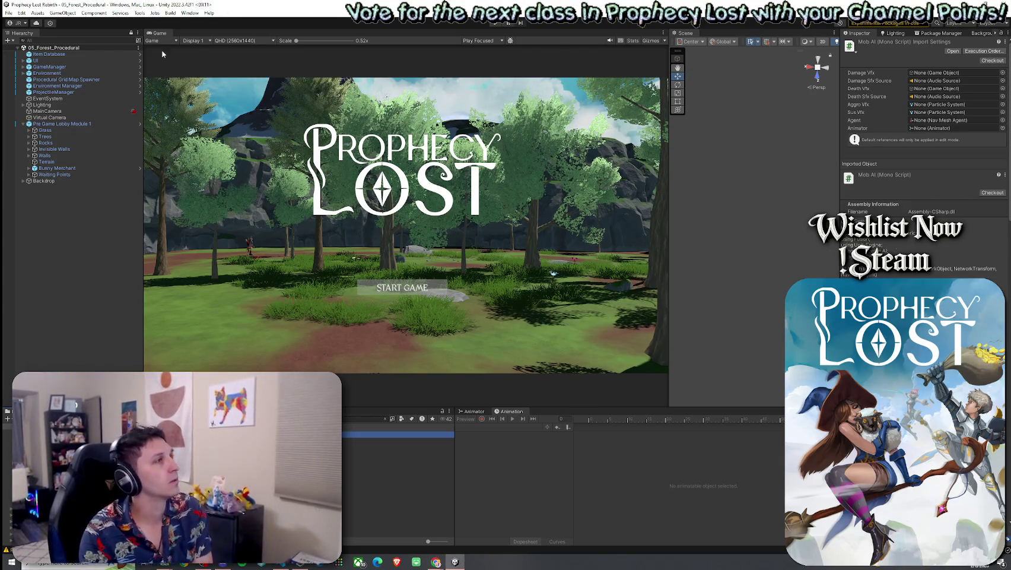
Bring the MobAI.cs editor to the front and snap it to the left half of the screen
key(Down)
key(Escape)
key(Escape)
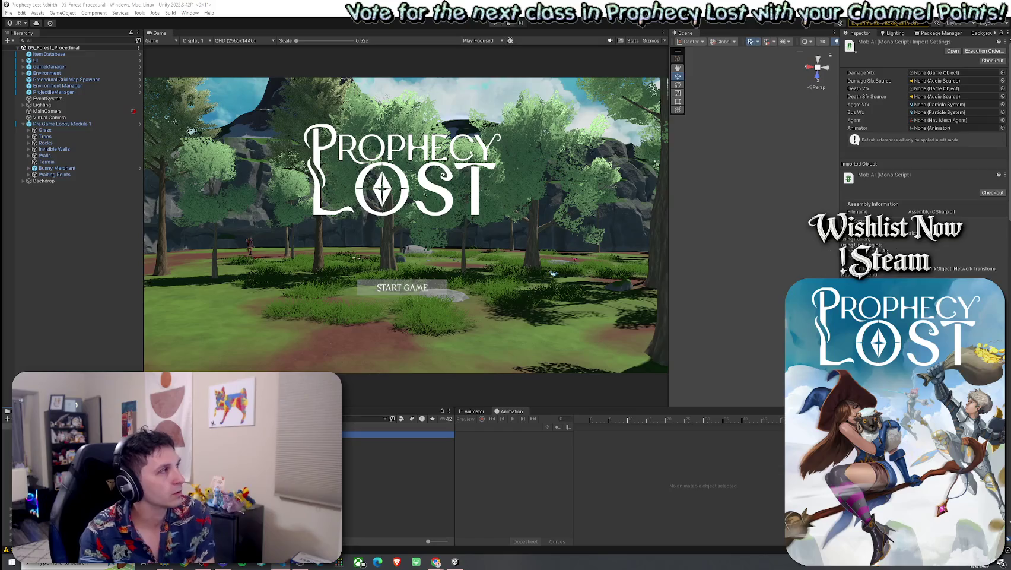
key(alt+Tab)
key(super+Left)
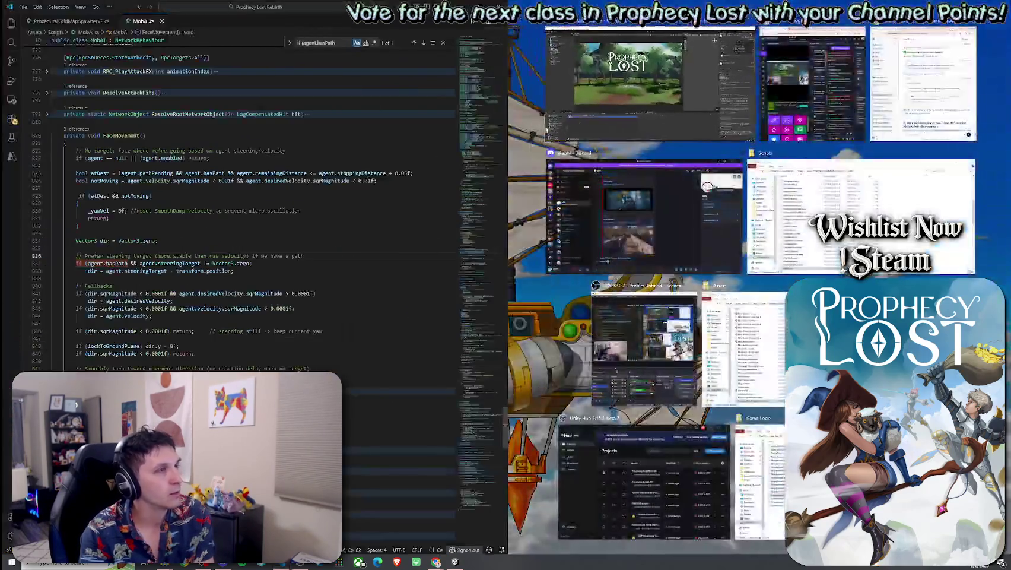
Fill the right half with Unity, then review FaceMovement's stop-at-destination block and _yawVel reset comment
click(548, 86)
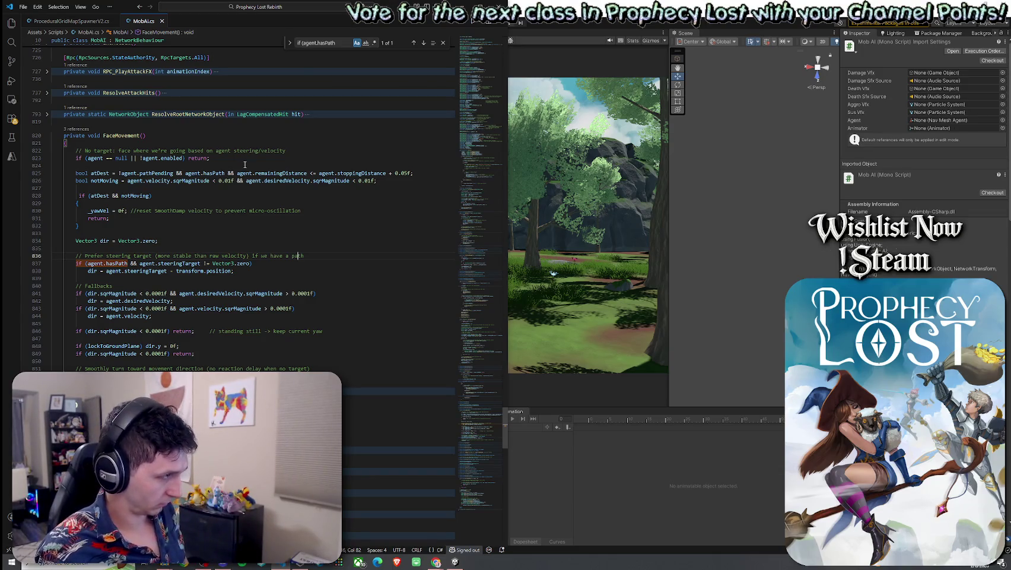
mouse_move(107, 228)
mouse_down()
mouse_move(90, 180)
mouse_move(62, 173)
mouse_move(111, 191)
mouse_move(113, 211)
mouse_up()
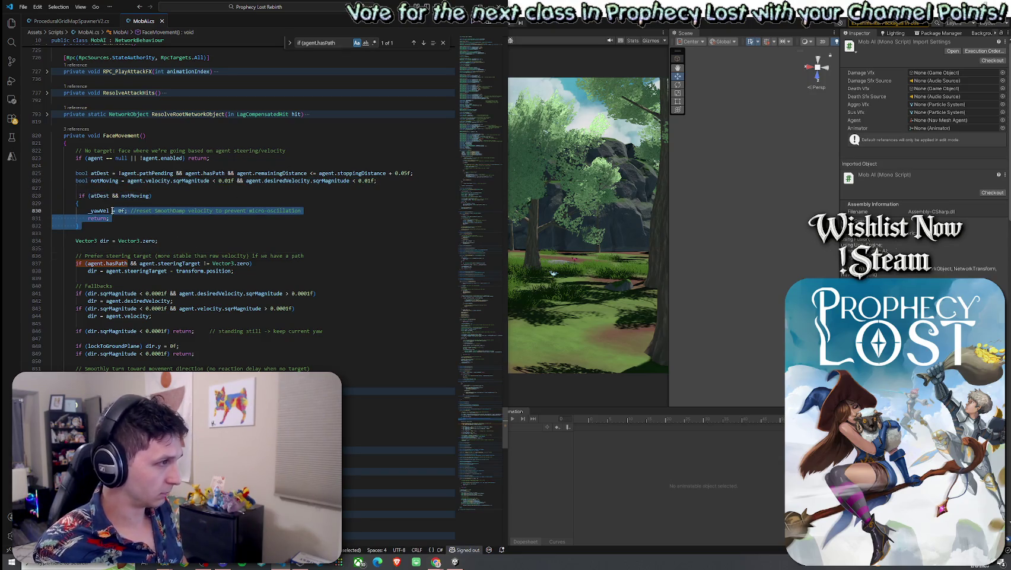
click(100, 210)
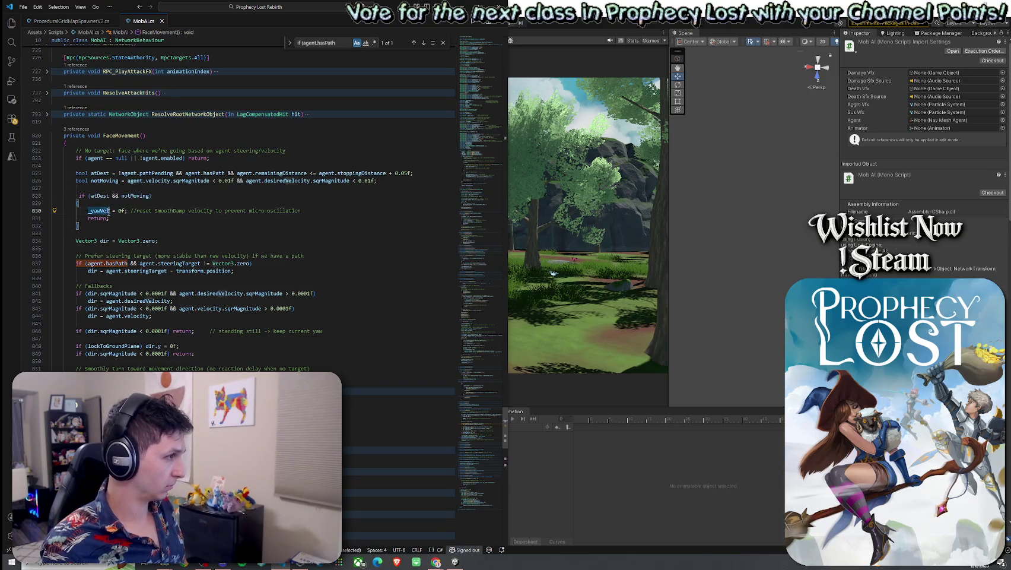
drag(170, 210, 201, 210)
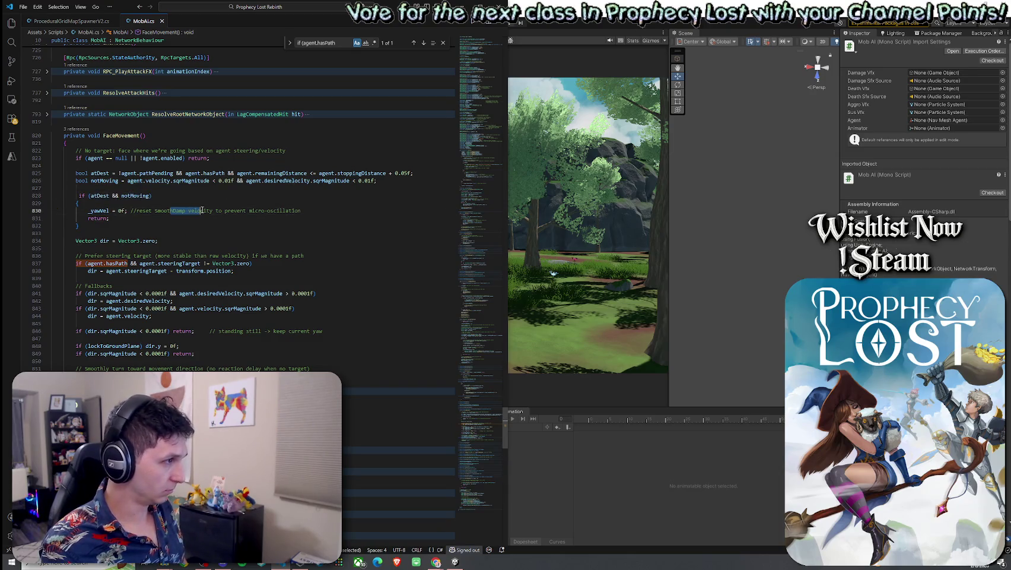
double_click(170, 210)
key(Right)
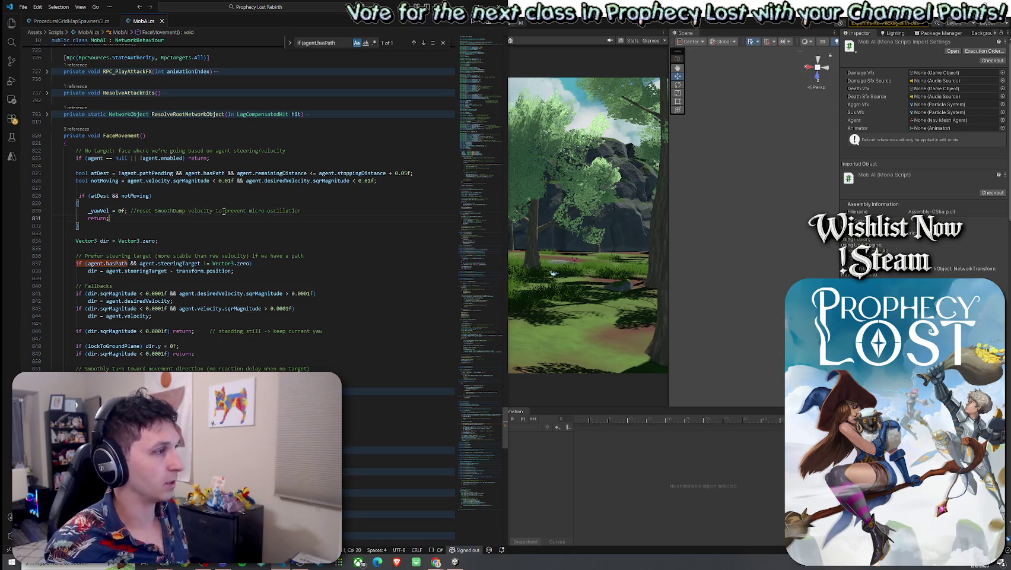
Inspect the notMoving and atDest conditions, consult the browser, then return to the steering target direction line
click(140, 195)
click(89, 195)
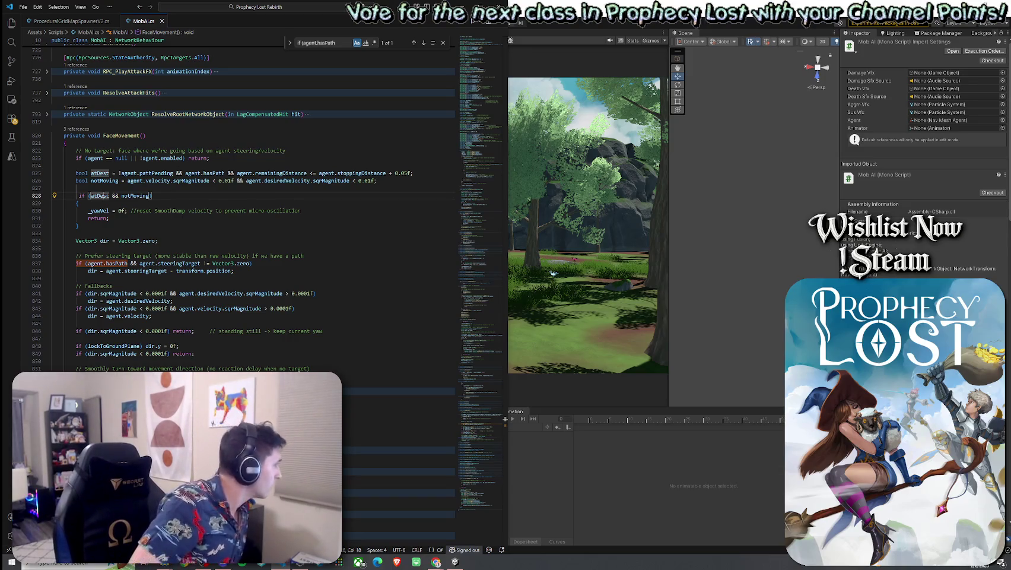
key(alt+Tab)
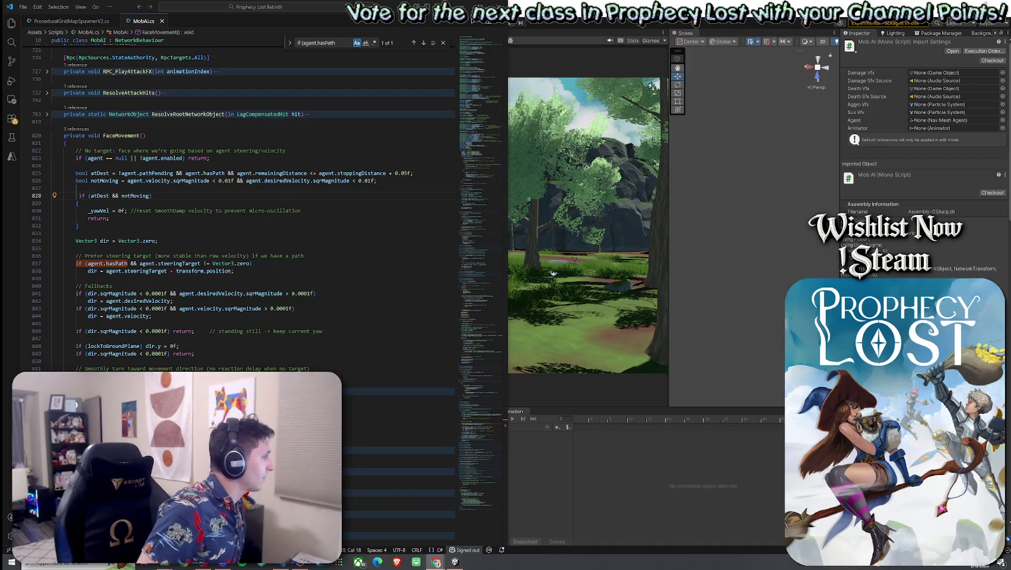
click(91, 195)
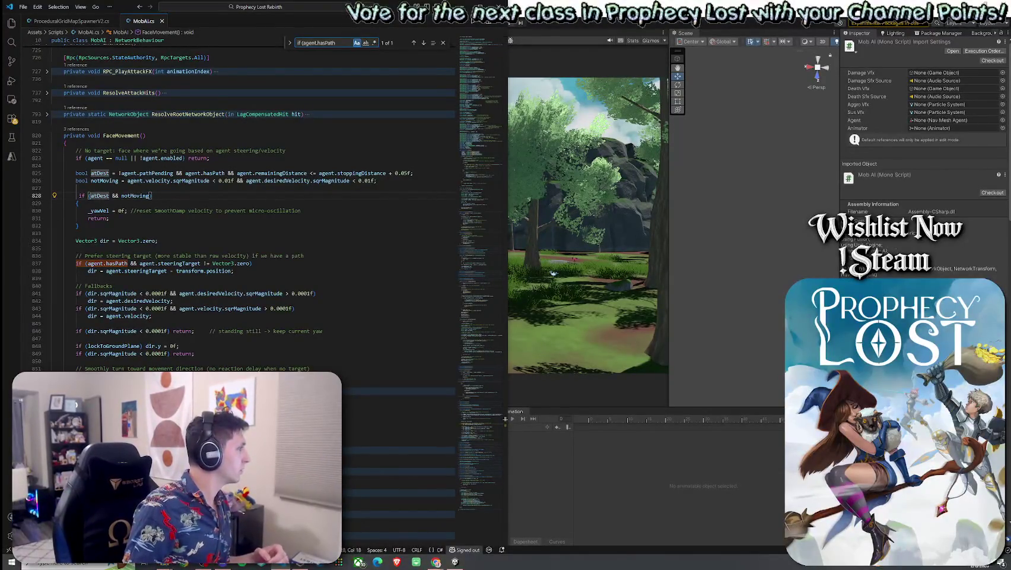
click(224, 270)
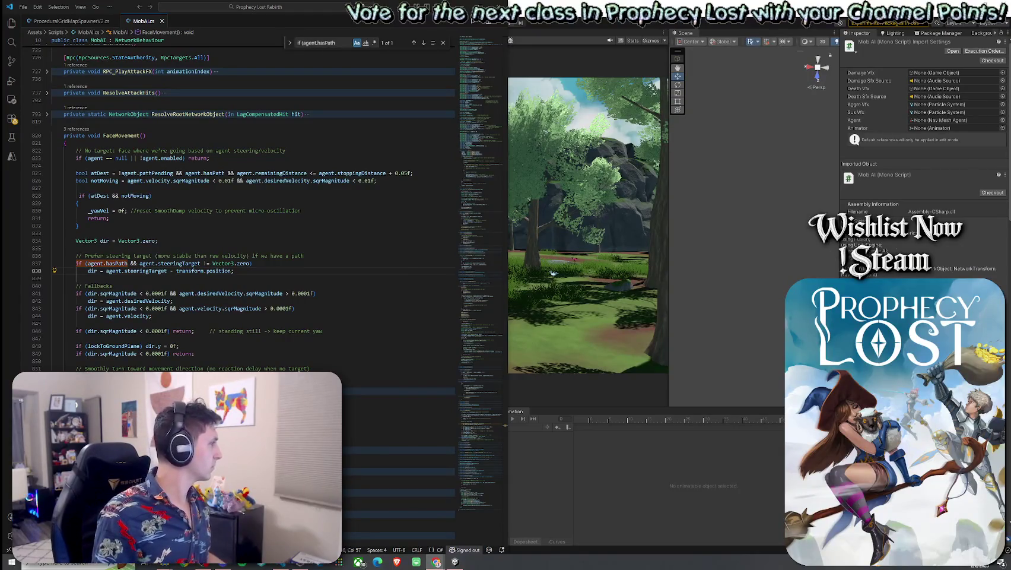
Replace the old steeringTarget check with the pasted toSteer block and indent it one level
drag(228, 270, 78, 263)
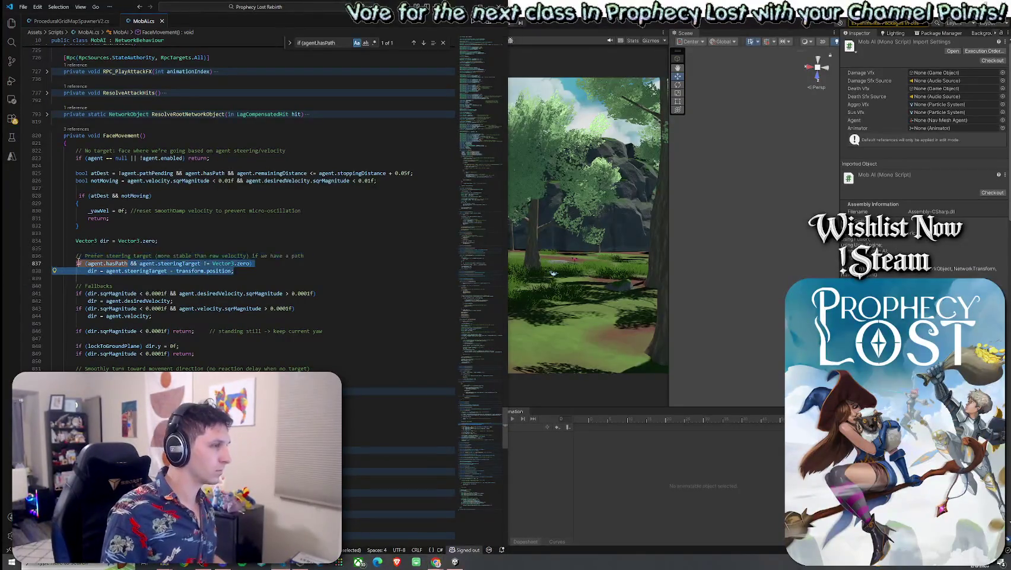
key(ctrl+v)
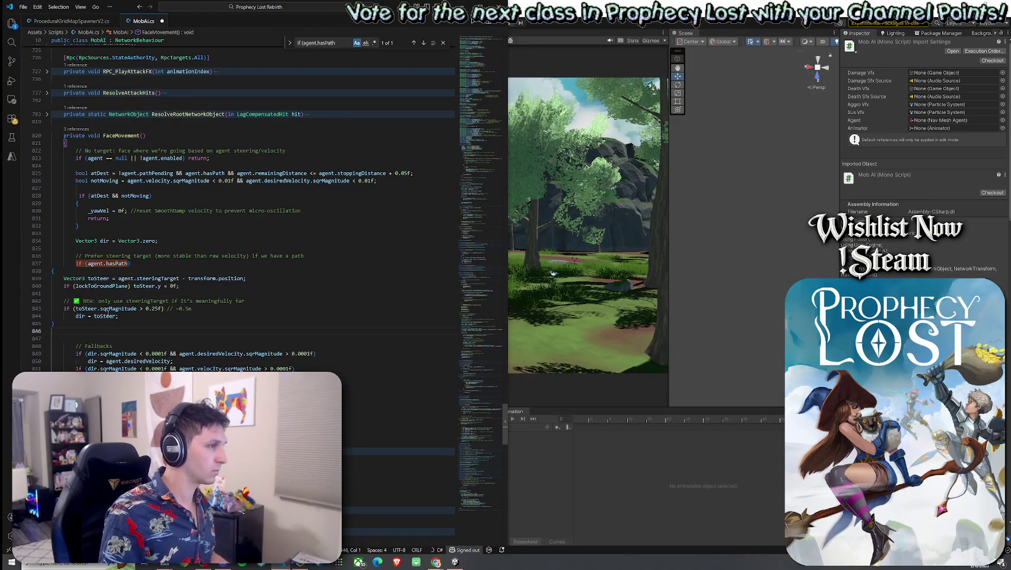
drag(86, 330, 52, 271)
key(Tab)
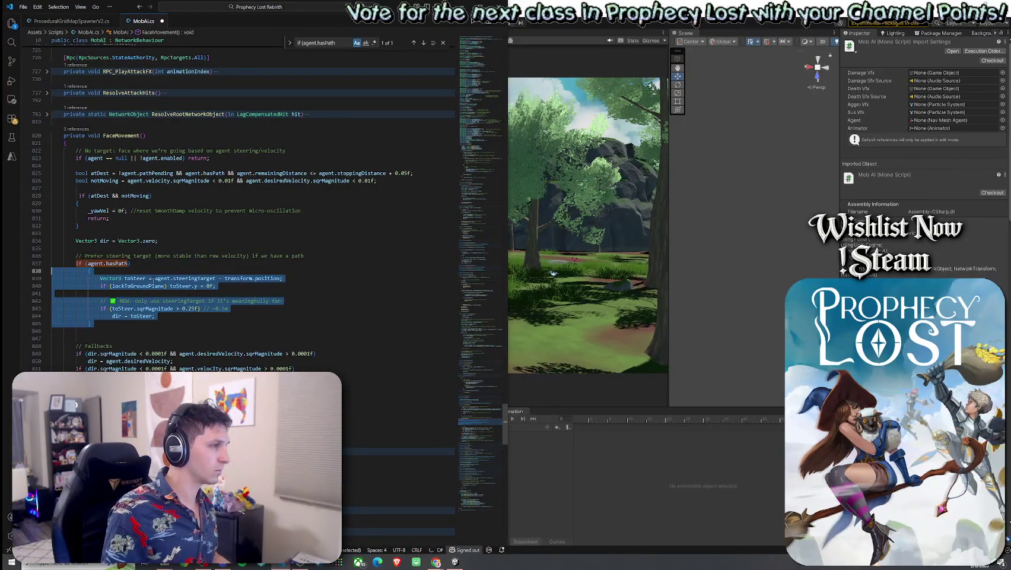
Remove the 'NEW:' comment marker and the extra blank line before Fallbacks, then save MobAI.cs
drag(96, 301, 122, 301)
key(BackSpace)
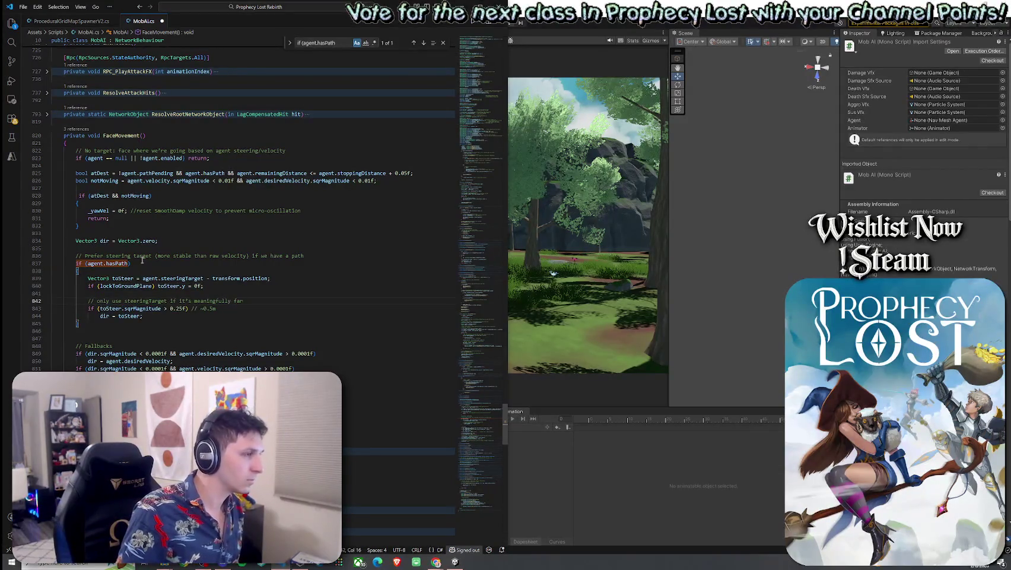
click(174, 331)
click(173, 336)
key(BackSpace)
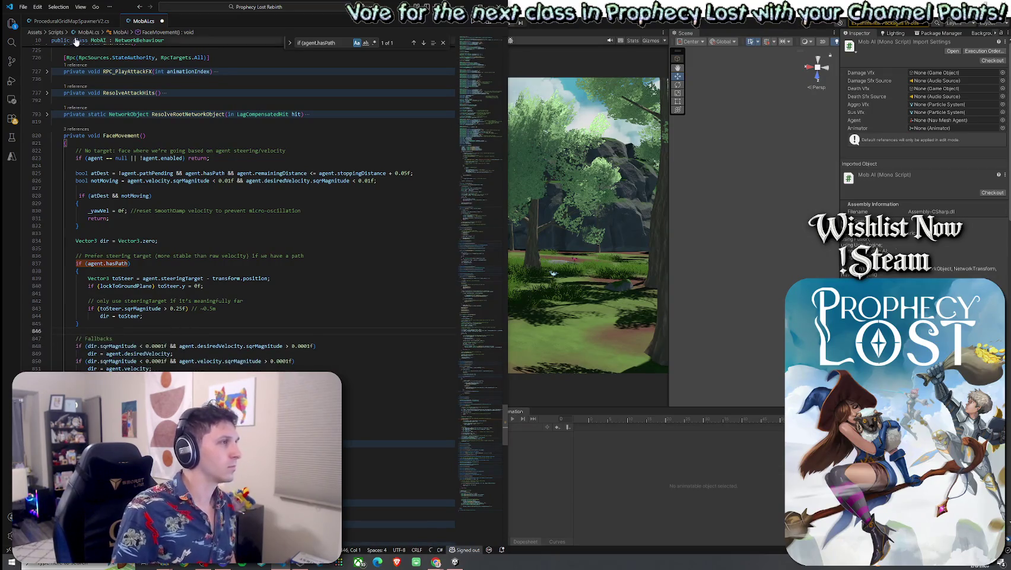
click(23, 7)
click(42, 167)
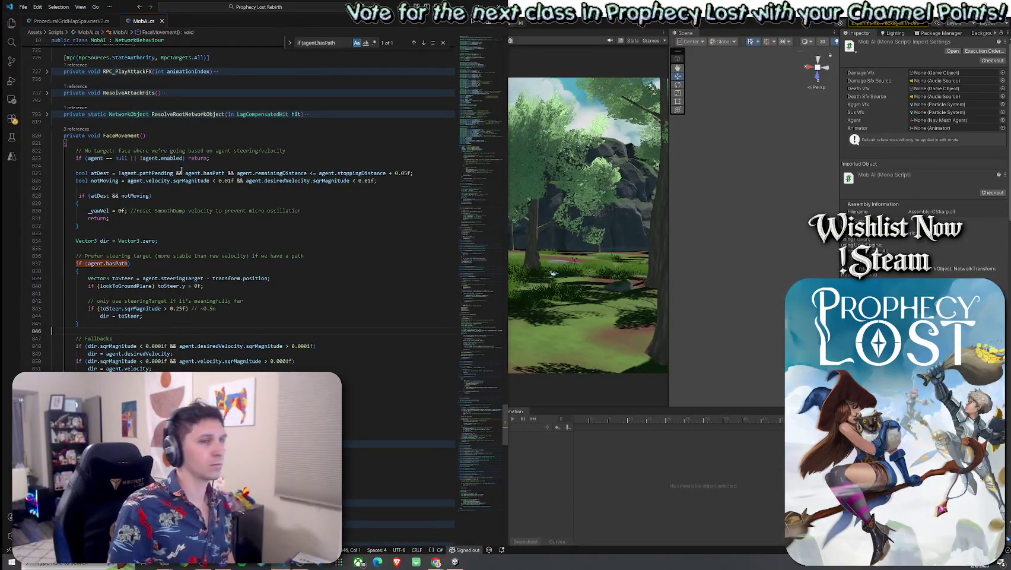